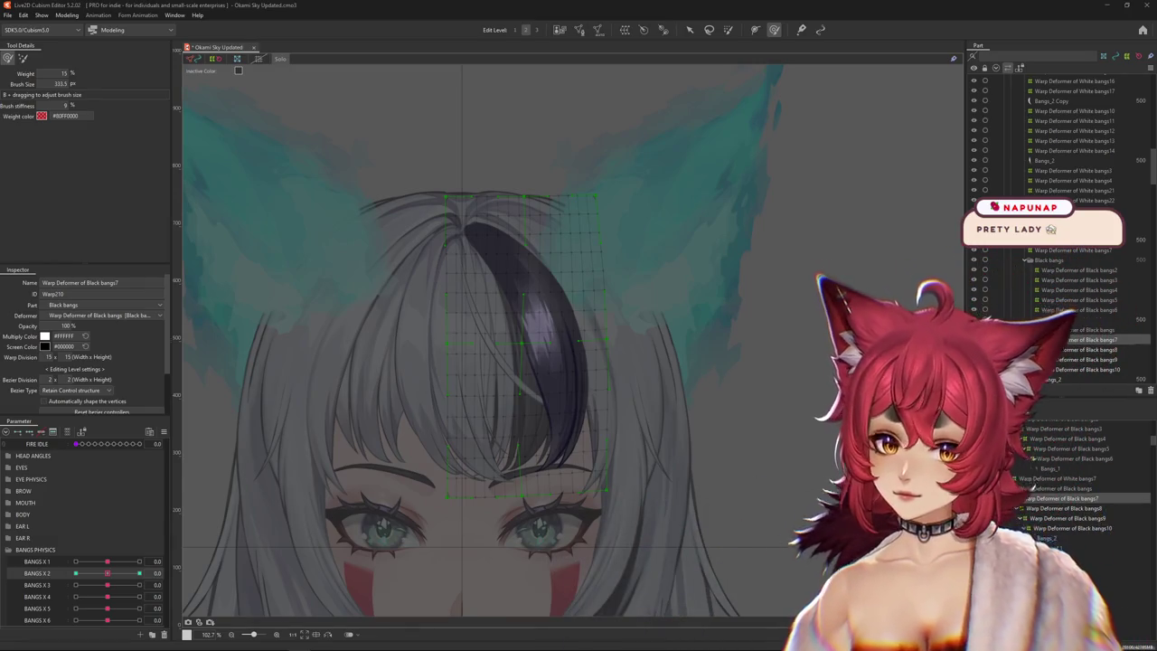
Brush-push the Black bangs7 warp mesh sideways at Bangs X 2 -1.0, resizing the brush, then move to 1.0.
drag(117, 574, 76, 573)
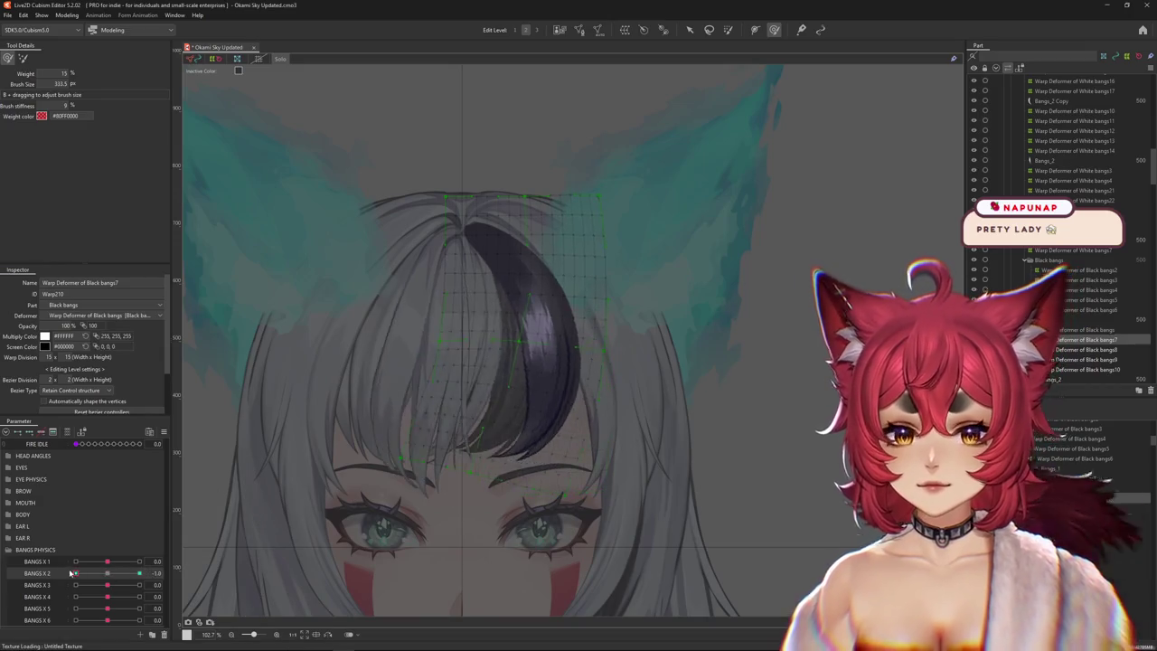
mouse_move(536, 399)
mouse_down()
mouse_move(457, 378)
mouse_move(573, 354)
mouse_up()
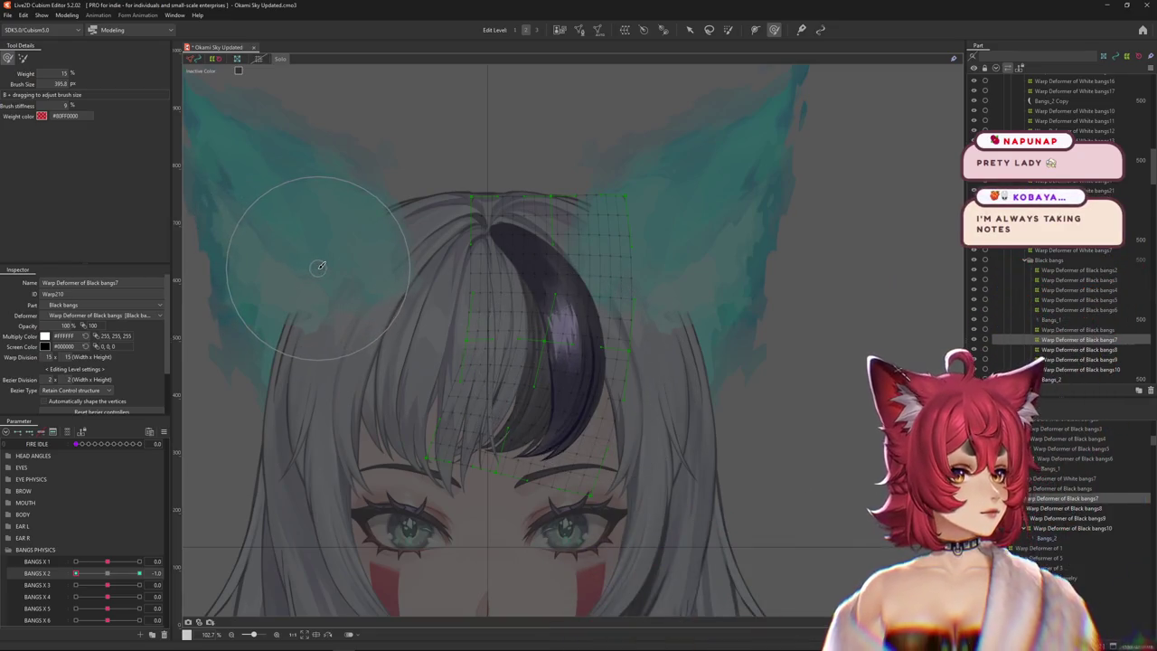
drag(316, 268, 442, 246)
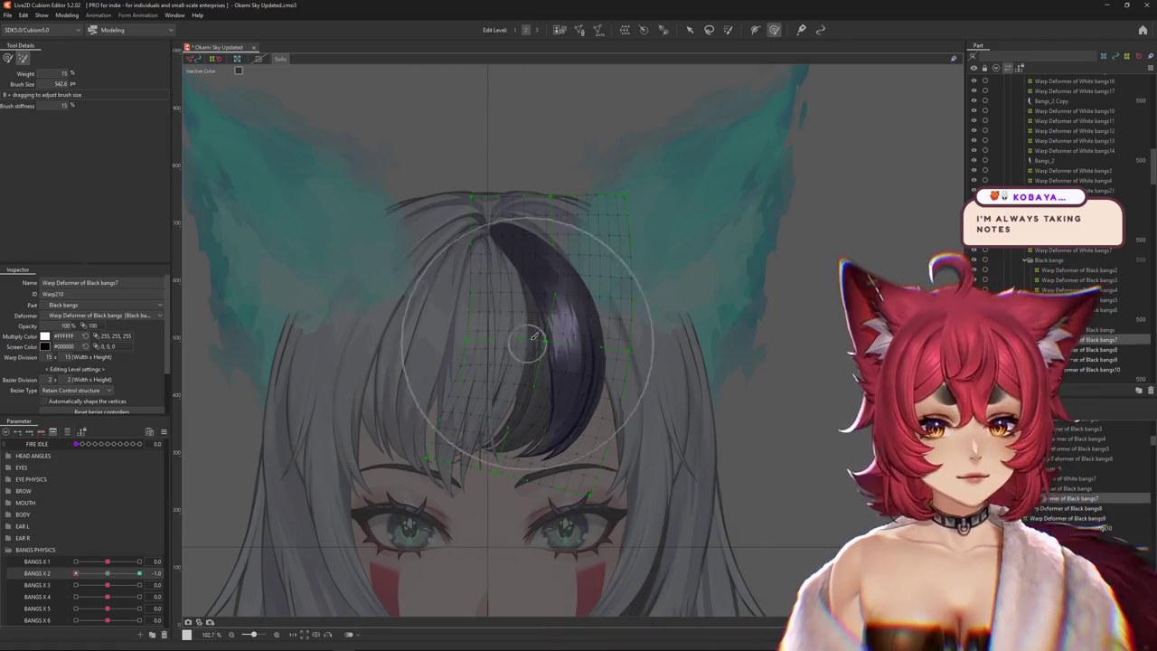
mouse_move(531, 341)
mouse_down()
mouse_move(548, 366)
mouse_move(640, 376)
mouse_up()
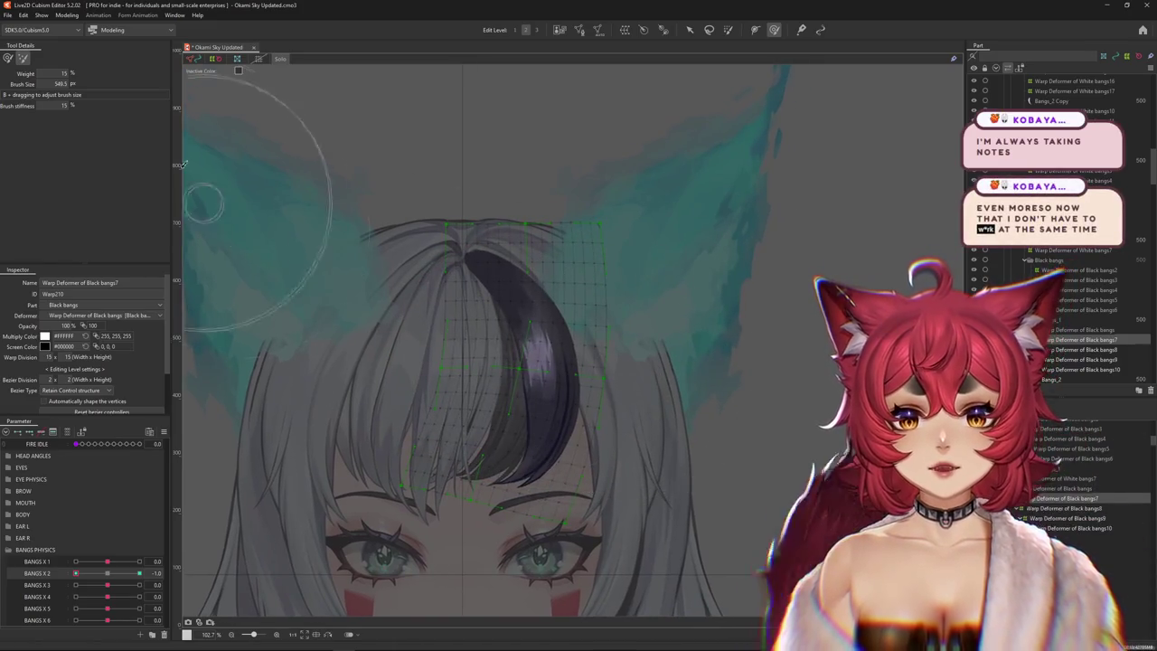
mouse_move(76, 573)
mouse_down()
mouse_move(108, 575)
mouse_move(37, 567)
mouse_up()
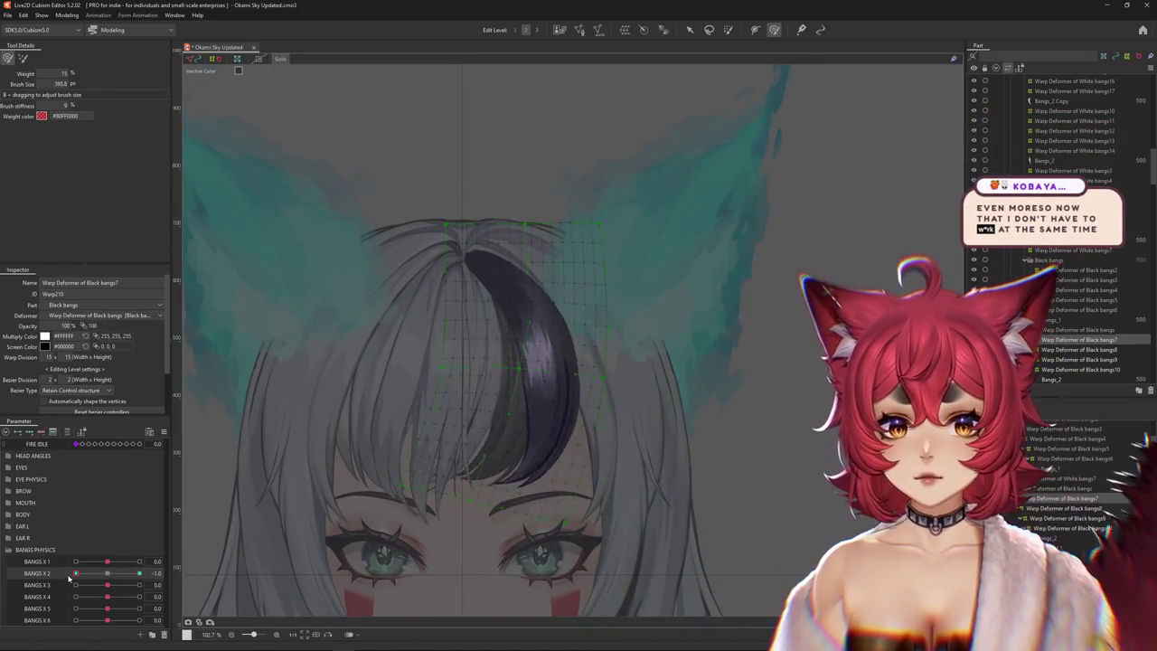
drag(495, 461, 452, 433)
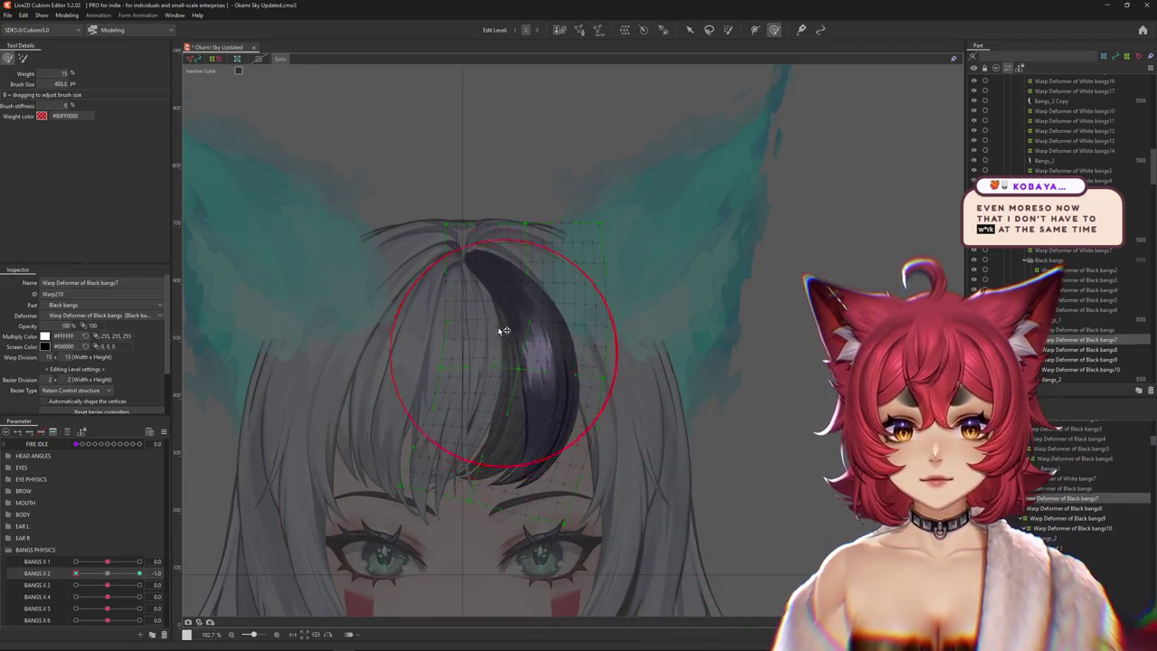
click(139, 573)
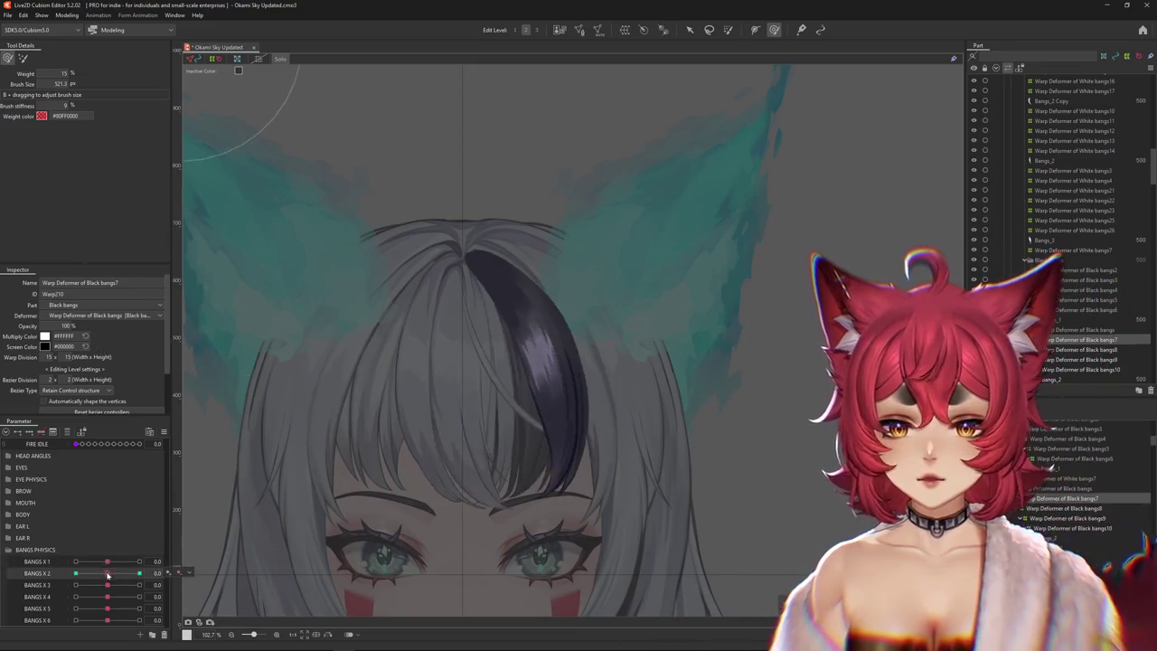
Refine the black bang's bend at Bangs X 2 with a resized brush, then reset the parameter to 0.
drag(530, 452, 516, 388)
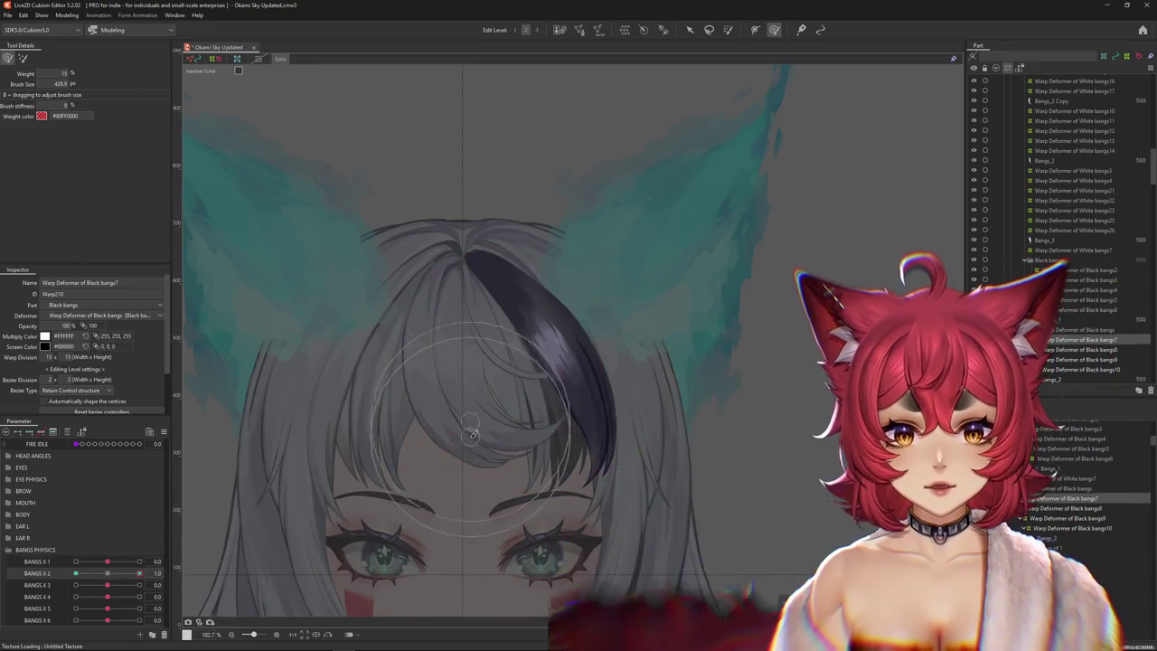
drag(653, 479, 672, 519)
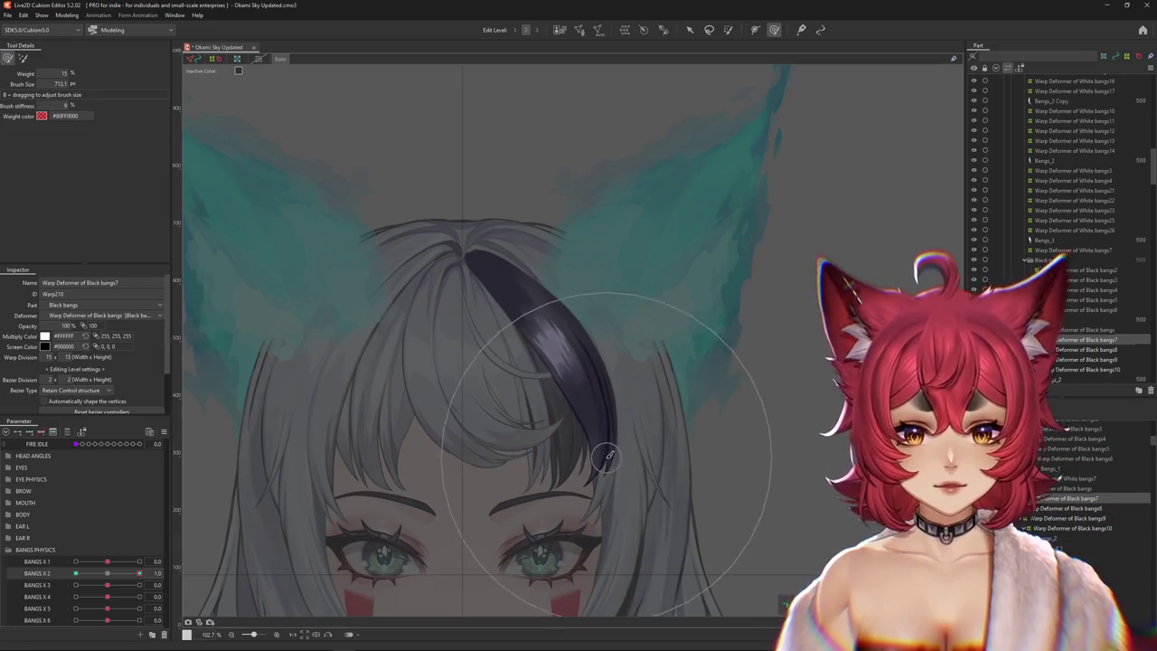
drag(139, 573, 75, 575)
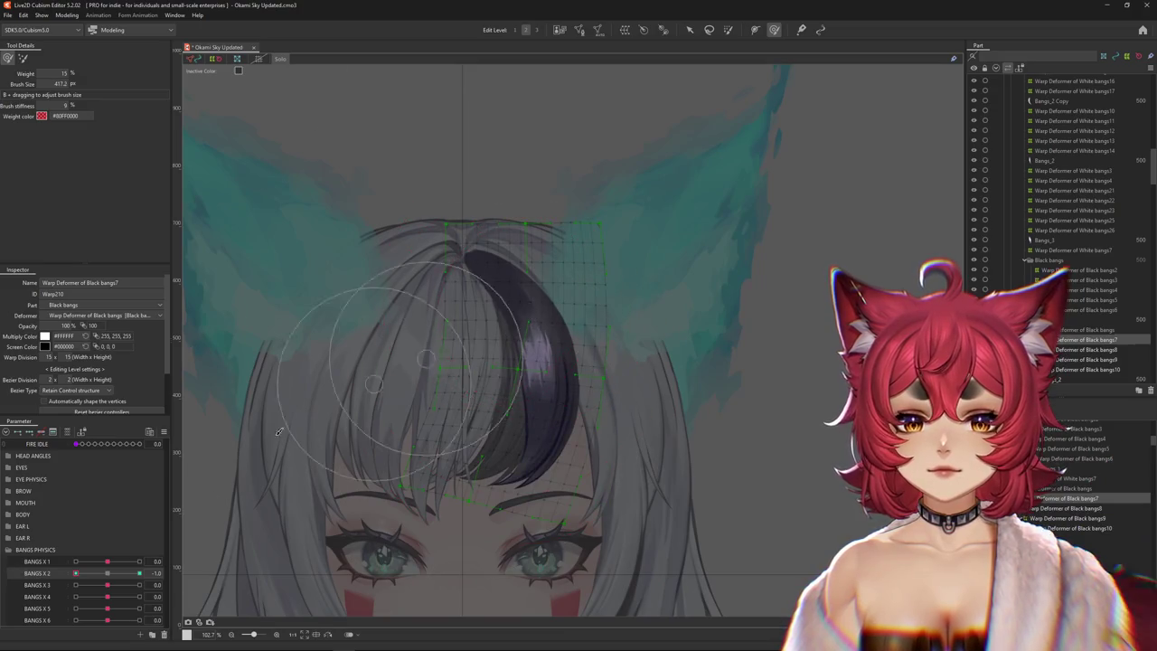
click(111, 575)
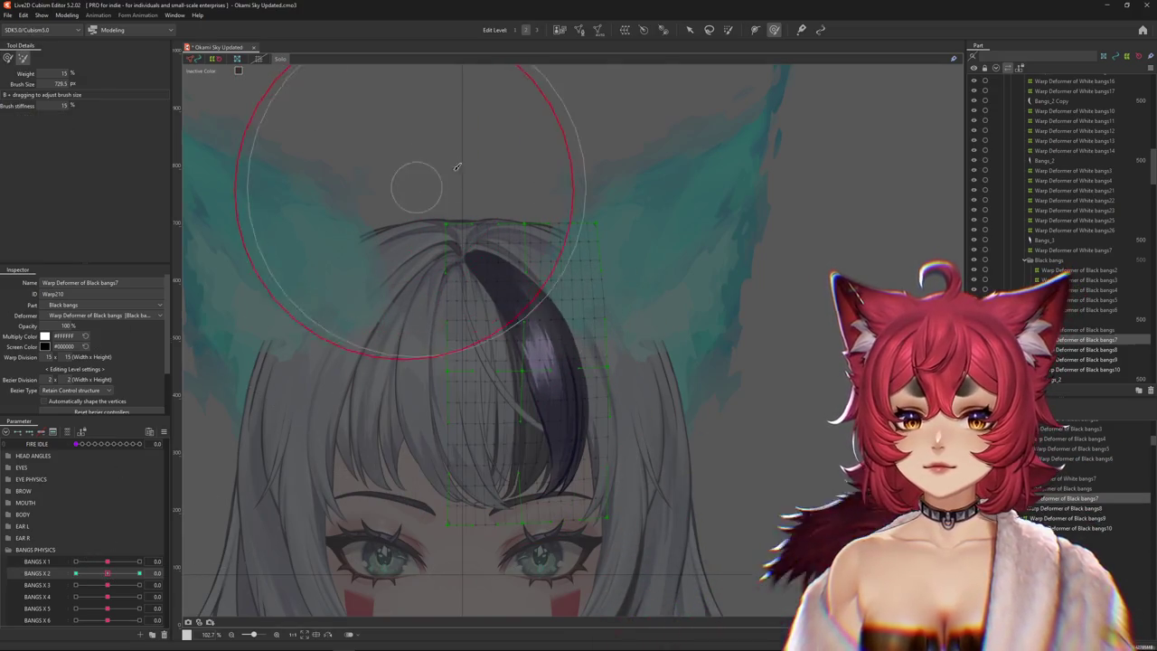
drag(413, 181, 633, 77)
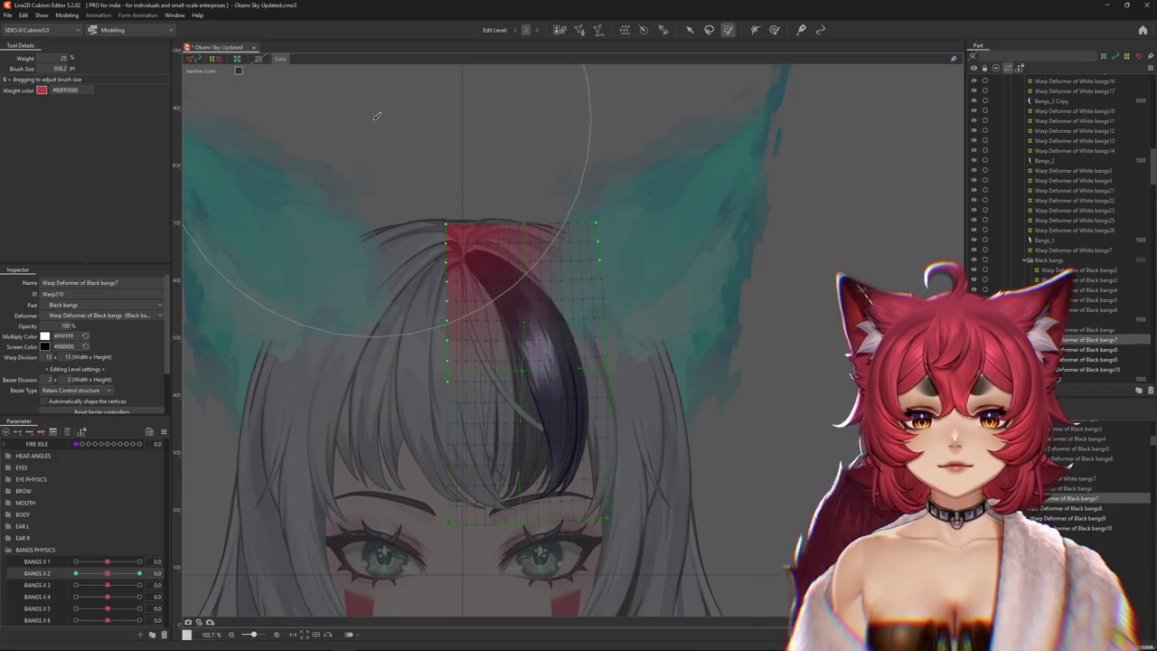
Preview the bangs swinging at Bangs X 2 1.0 and -1.0, resetting to 0 after each.
drag(108, 573, 203, 571)
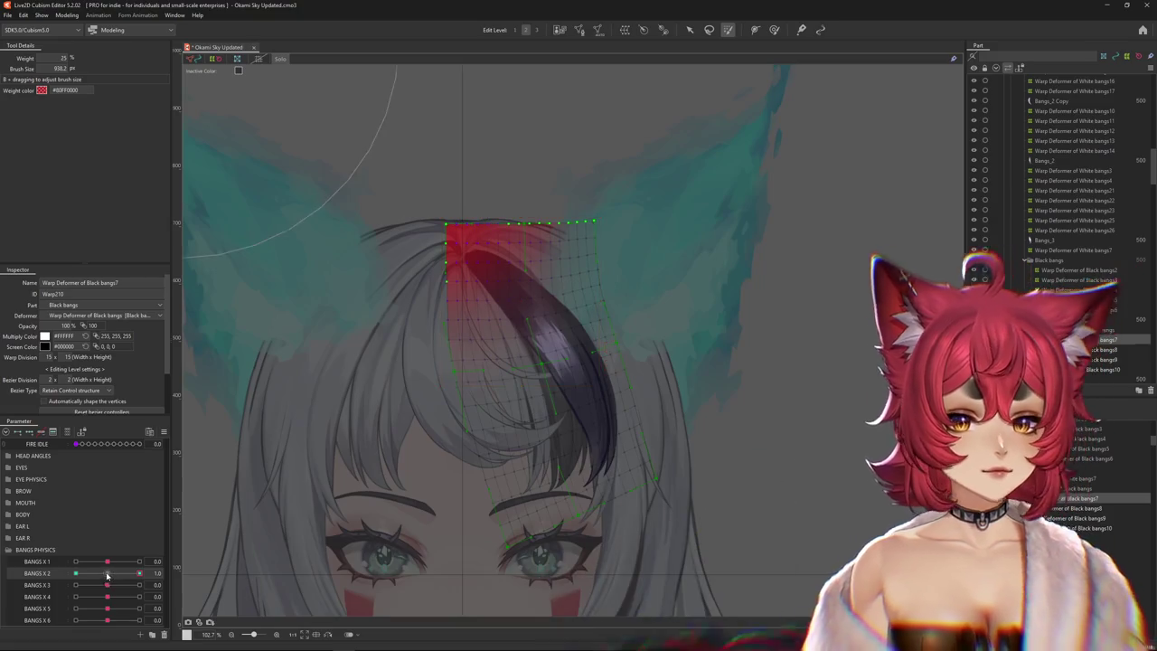
click(109, 574)
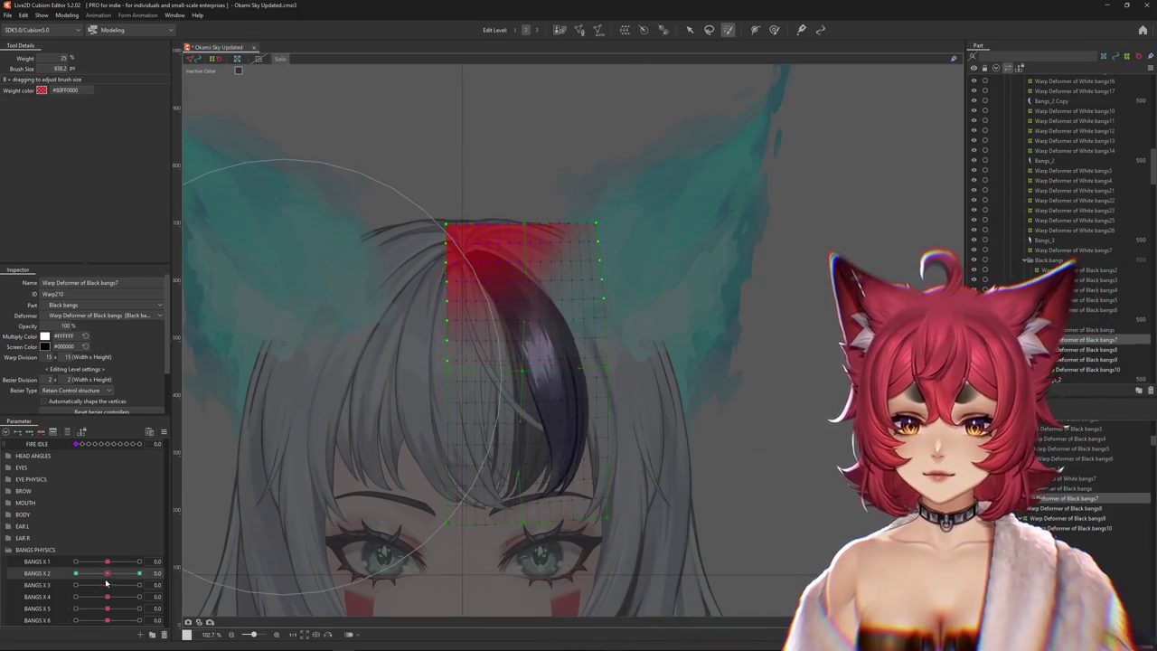
drag(108, 573, 70, 546)
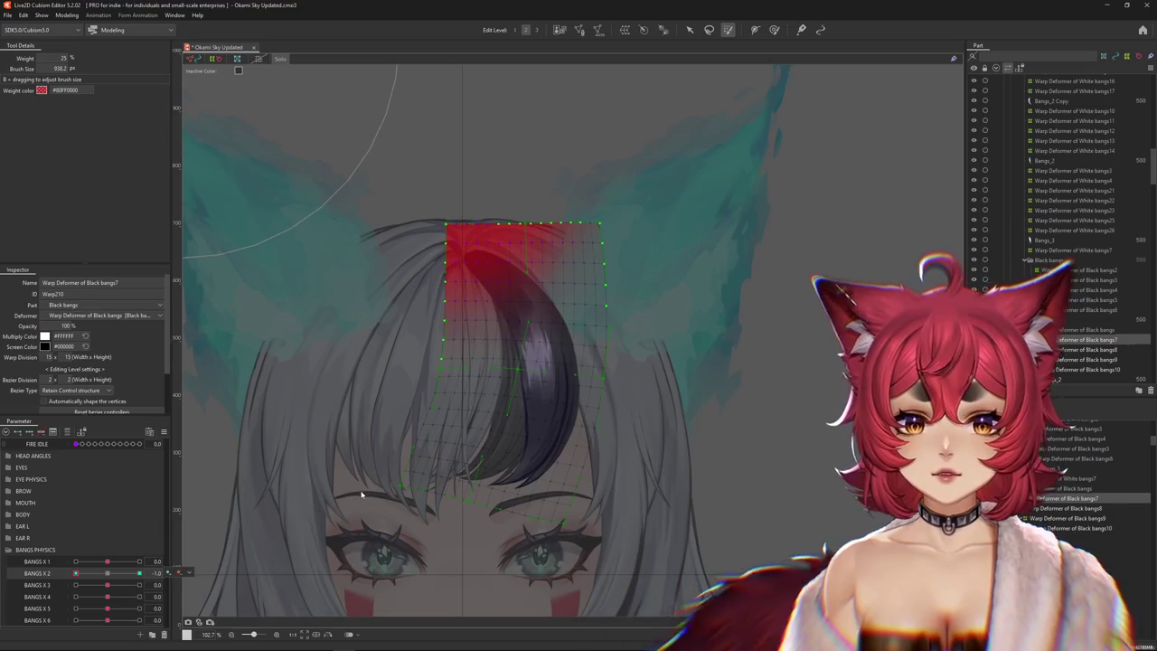
click(107, 573)
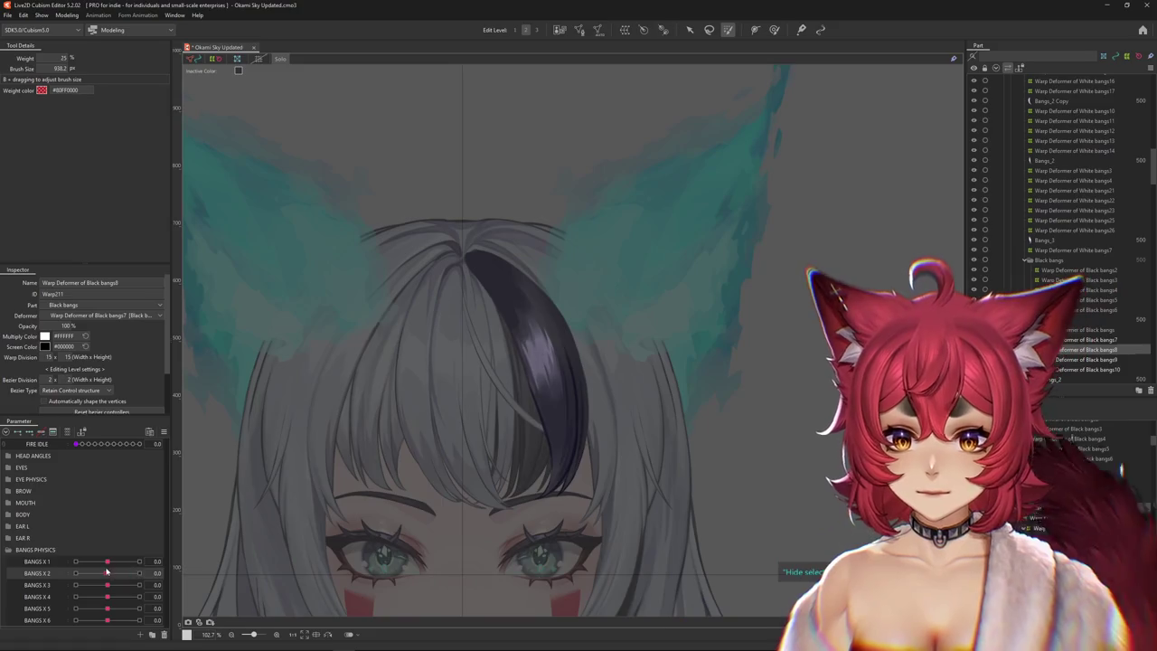
At Bangs X 3 1.0, bend the Black bangs8 warp deformer along a curved temporary path.
click(110, 584)
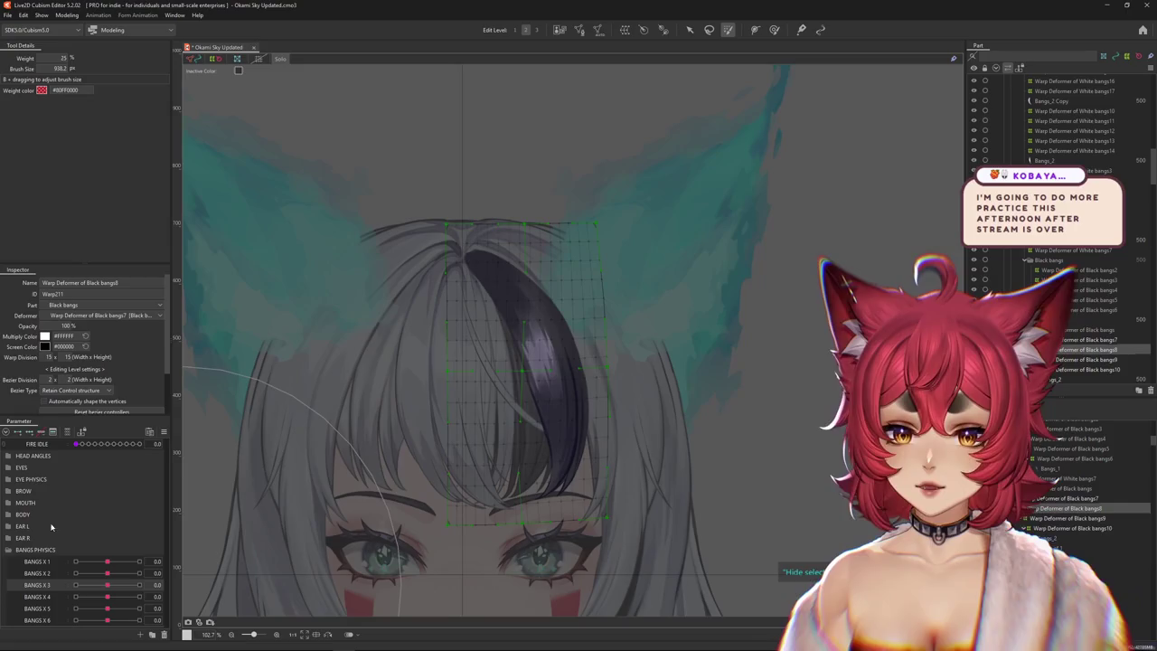
click(140, 585)
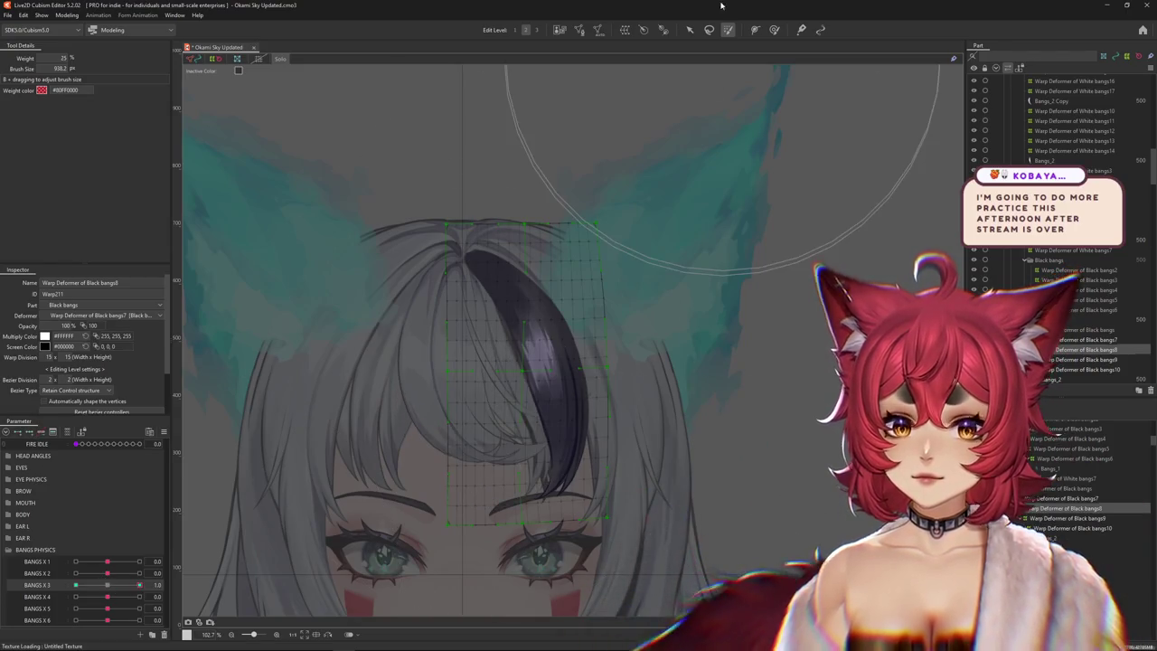
click(689, 30)
click(622, 470)
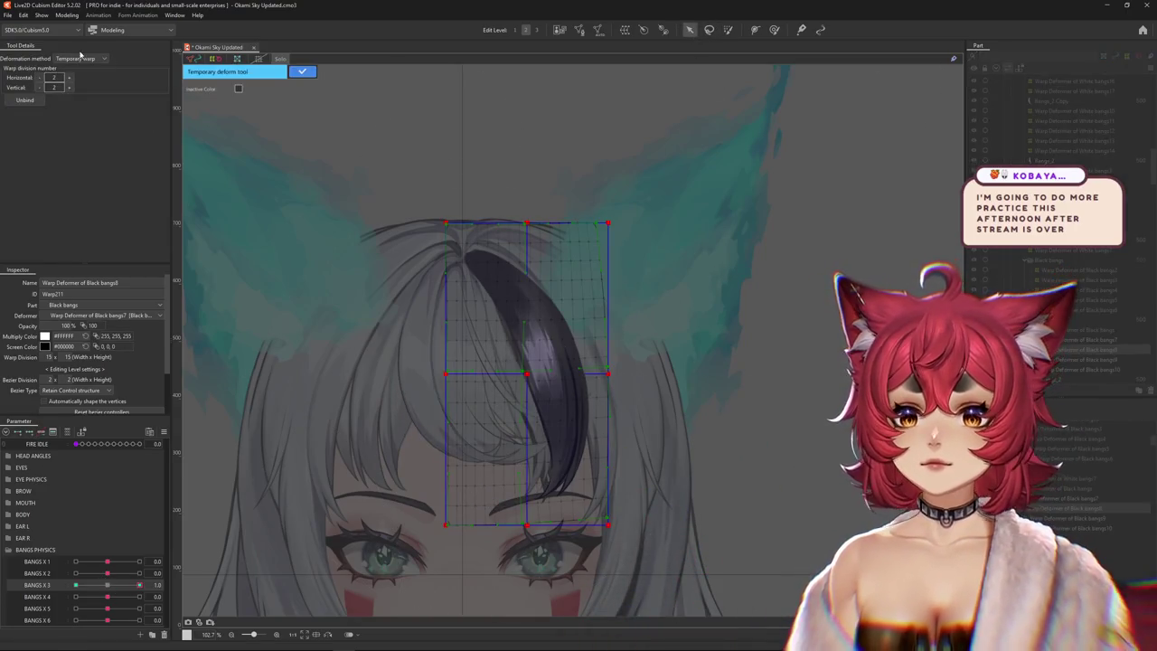
click(71, 122)
click(426, 197)
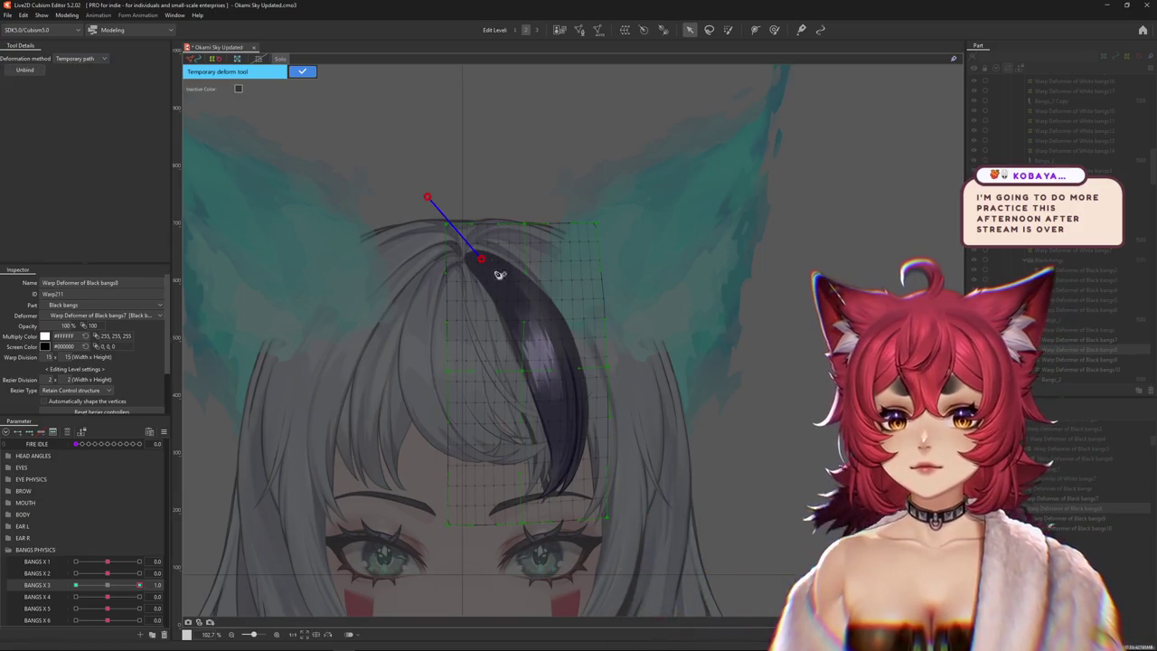
drag(547, 341, 525, 242)
click(509, 492)
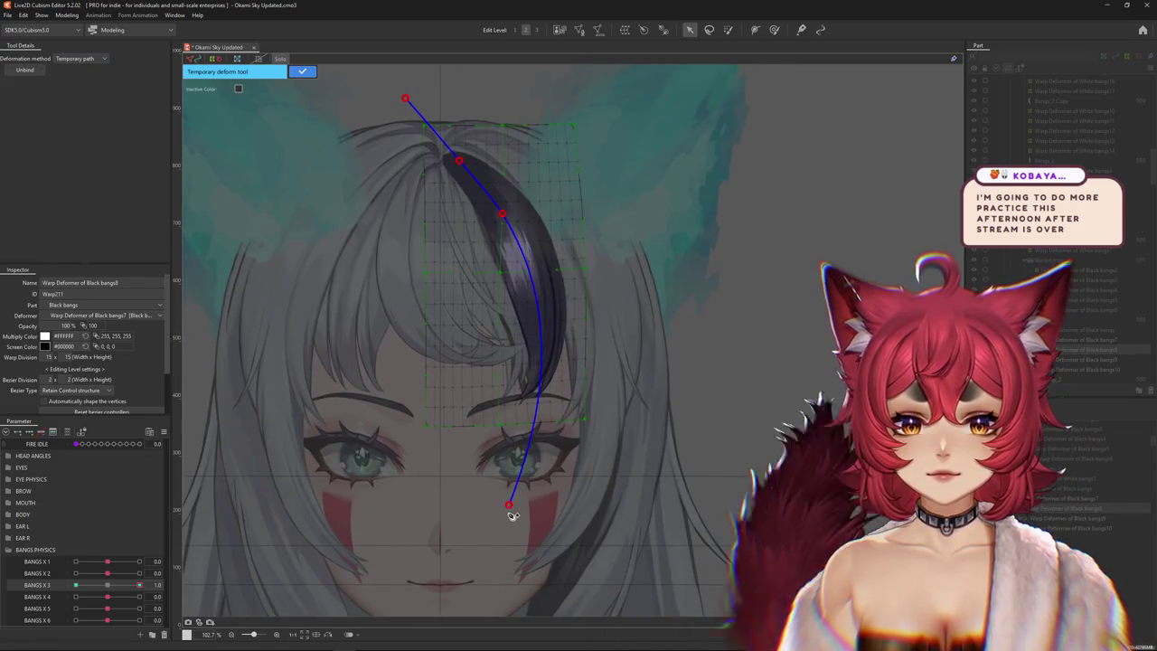
mouse_move(508, 493)
mouse_down()
mouse_move(554, 502)
mouse_move(601, 480)
mouse_up()
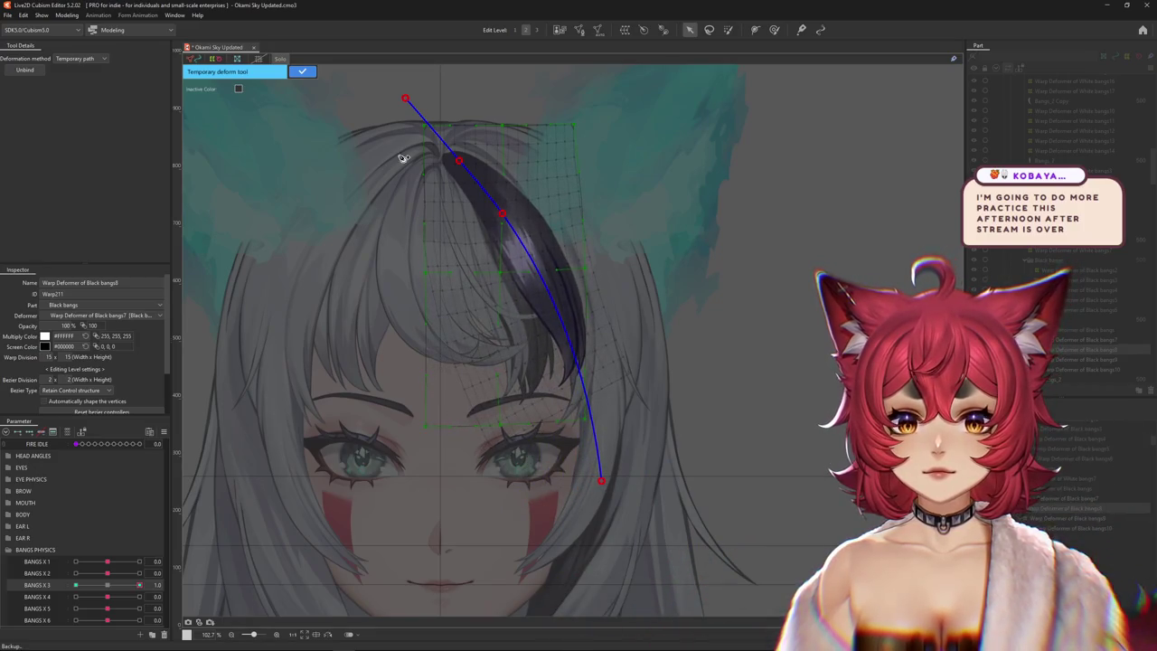
click(303, 72)
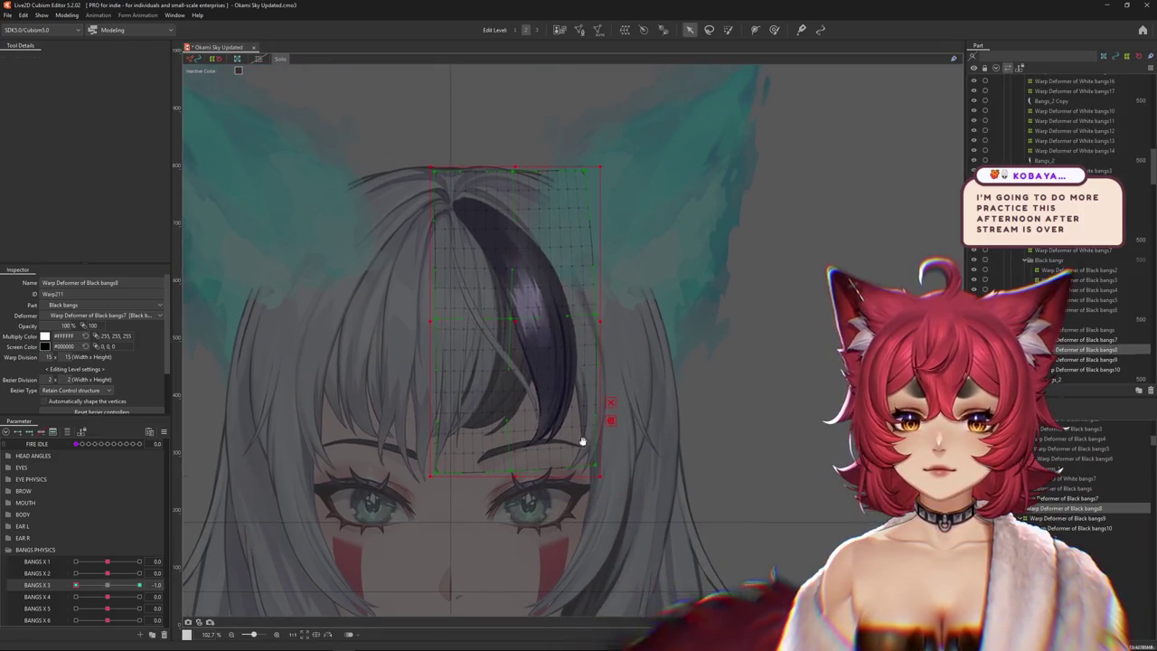
Curve Black bangs8 along a second temporary path for the -1.0 keyform and confirm it.
click(610, 423)
click(88, 60)
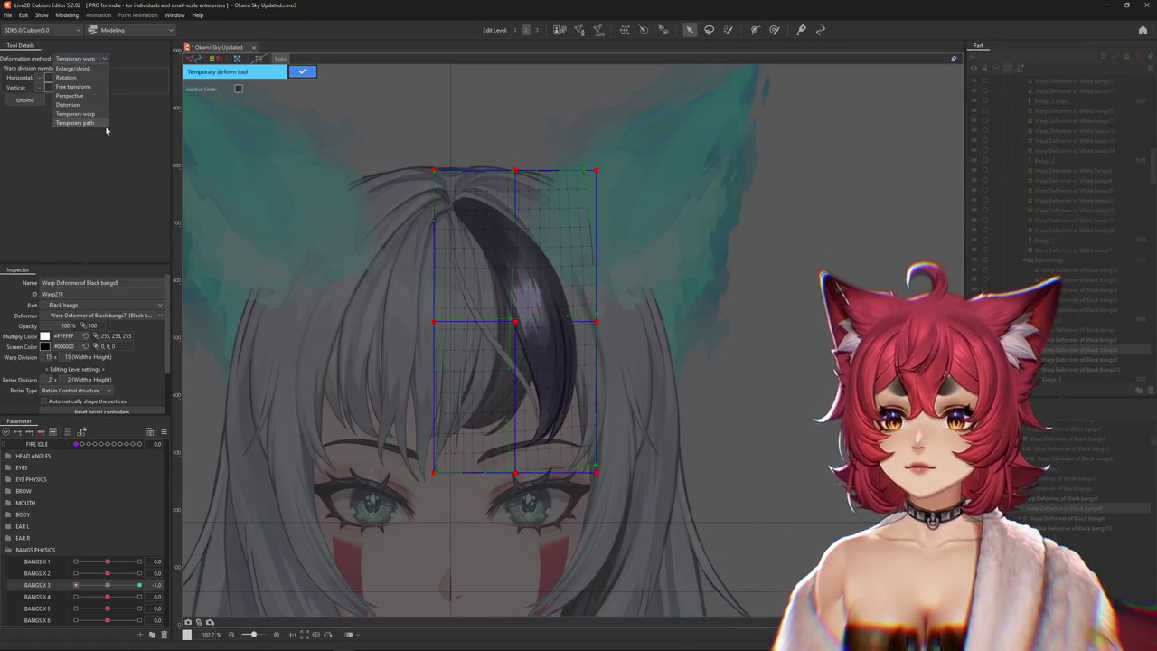
click(75, 122)
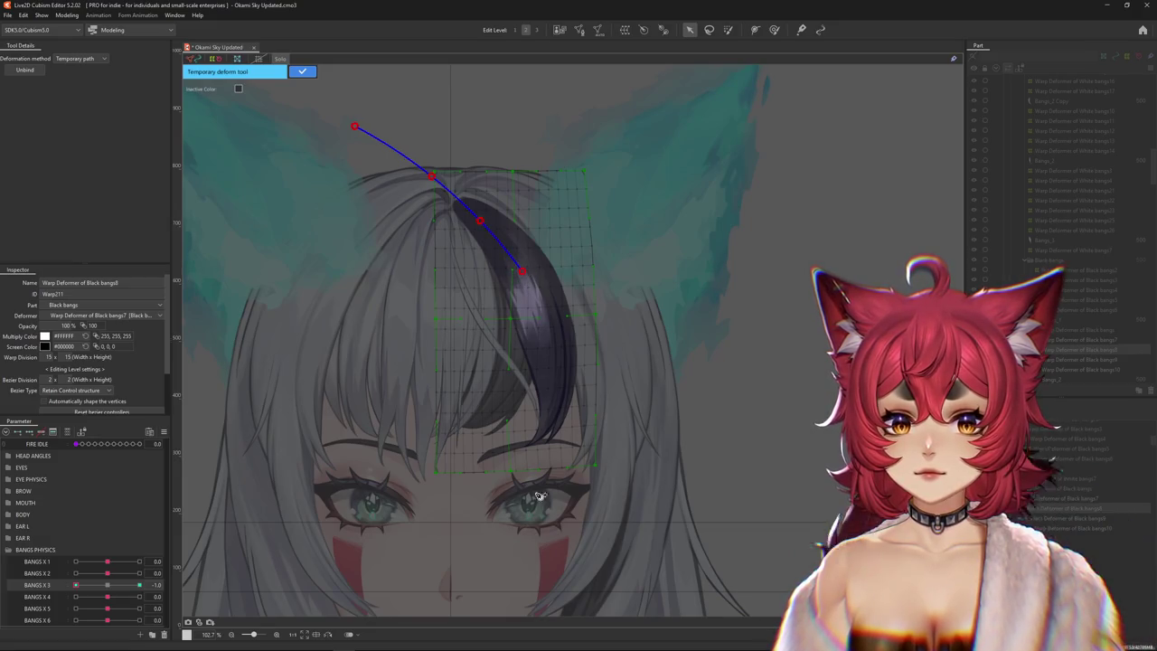
drag(538, 495, 457, 531)
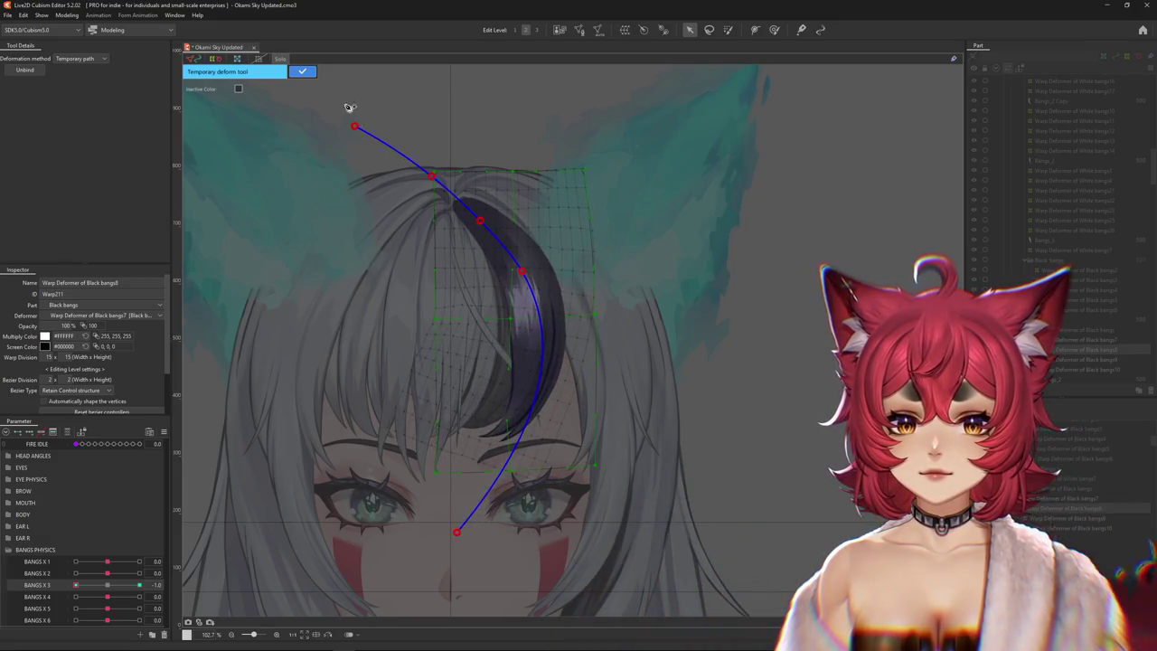
key(Return)
click(777, 31)
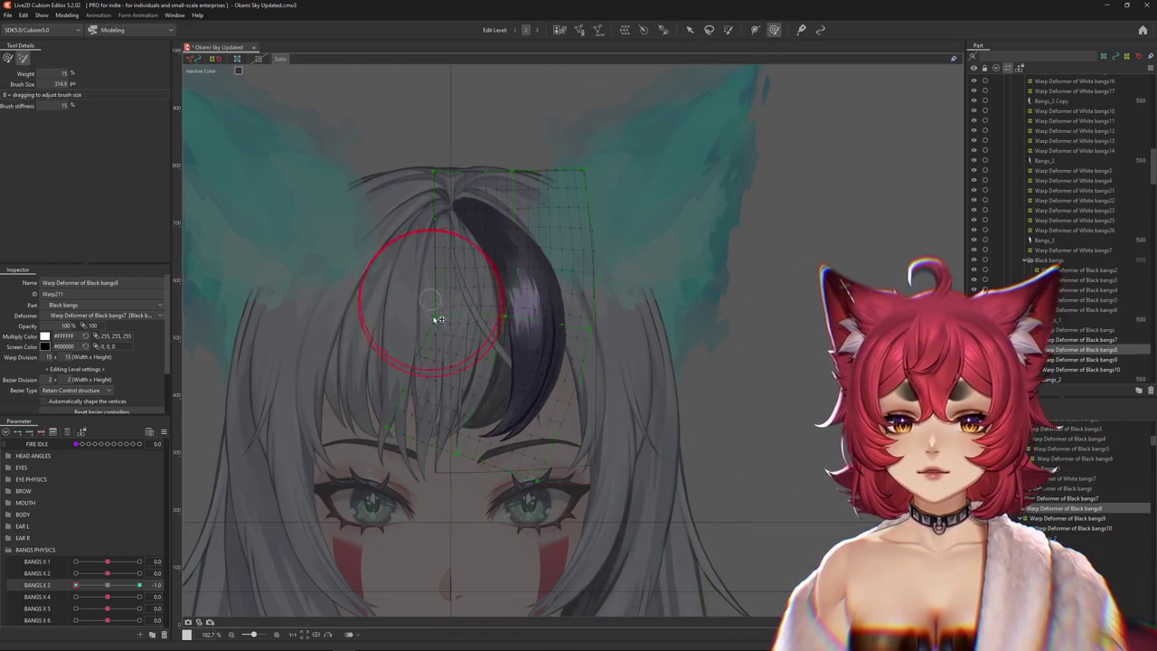
Brush-refine the bang's curve at Bangs X 3 -1.0 with a smaller brush, then return it to 0.
drag(419, 320, 464, 314)
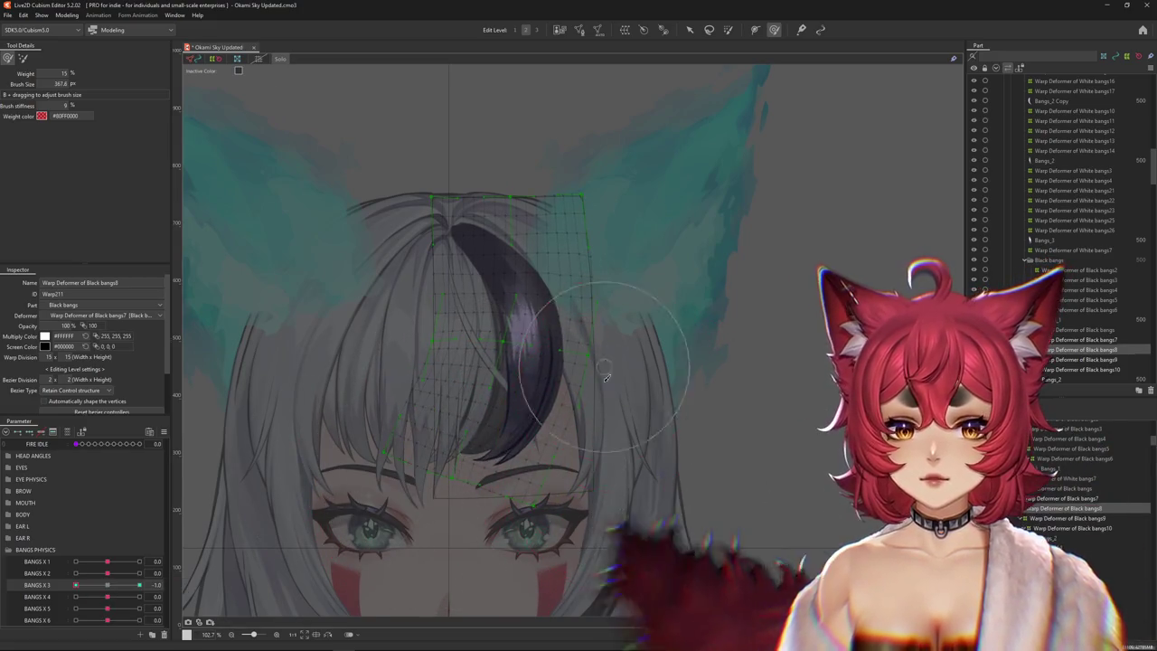
drag(592, 394, 588, 421)
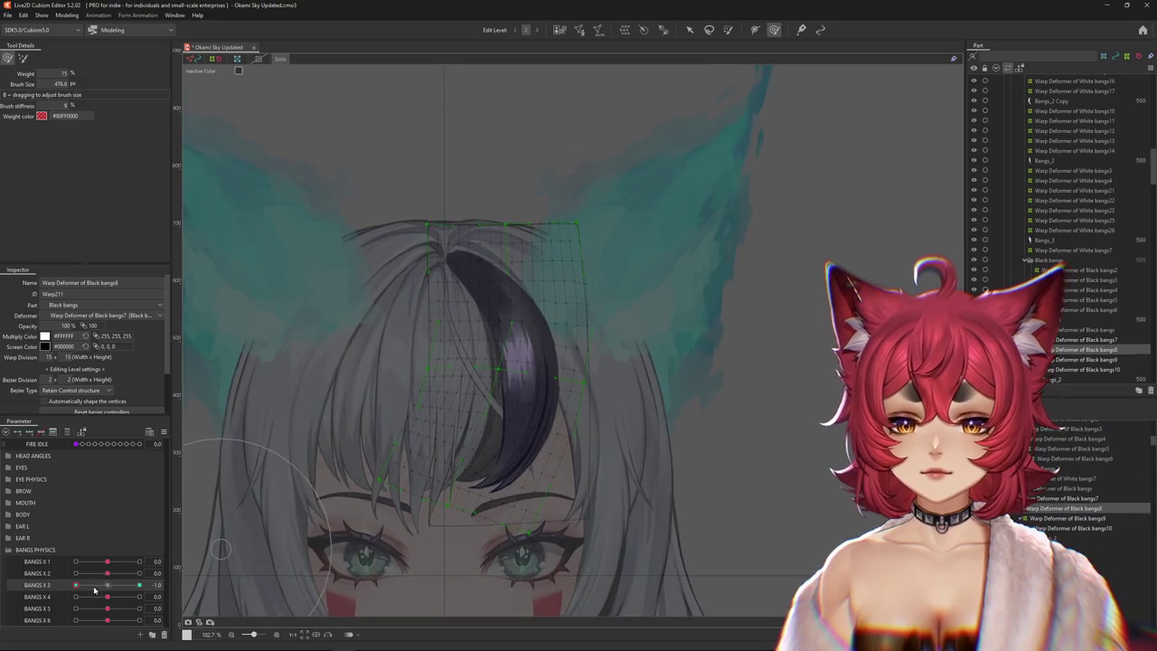
drag(94, 589, 108, 585)
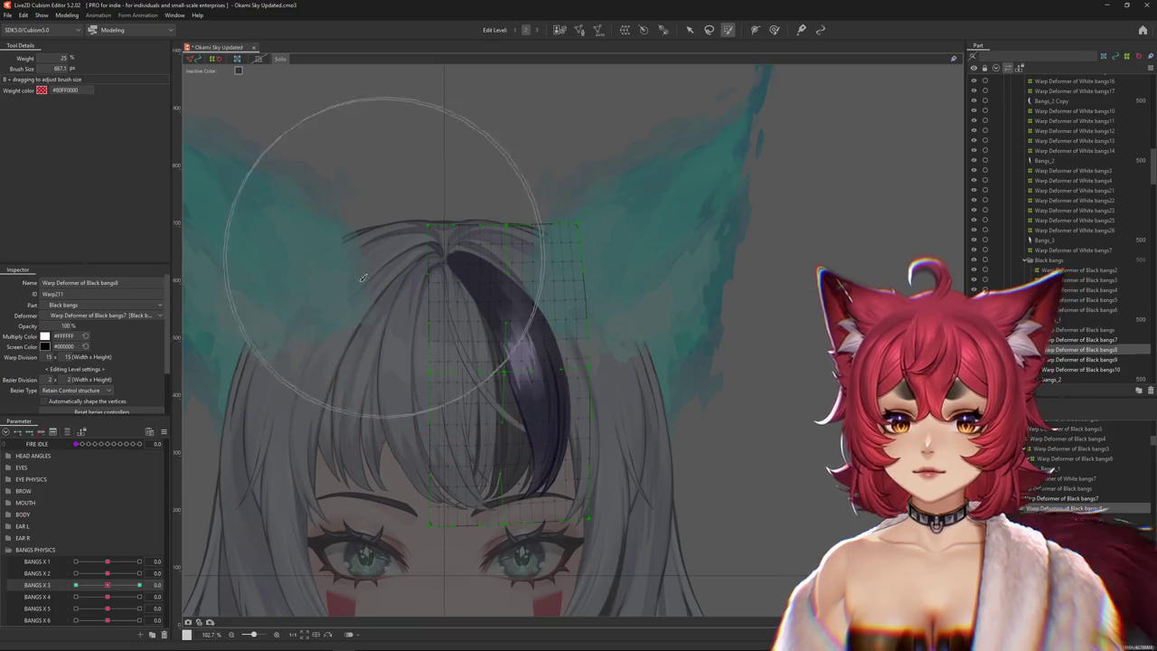
Paint red weight over the top of the Black bangs8 warp grid, then set Bangs X 3 to -1.0.
mouse_move(398, 226)
mouse_down()
mouse_move(383, 188)
mouse_move(329, 178)
mouse_up()
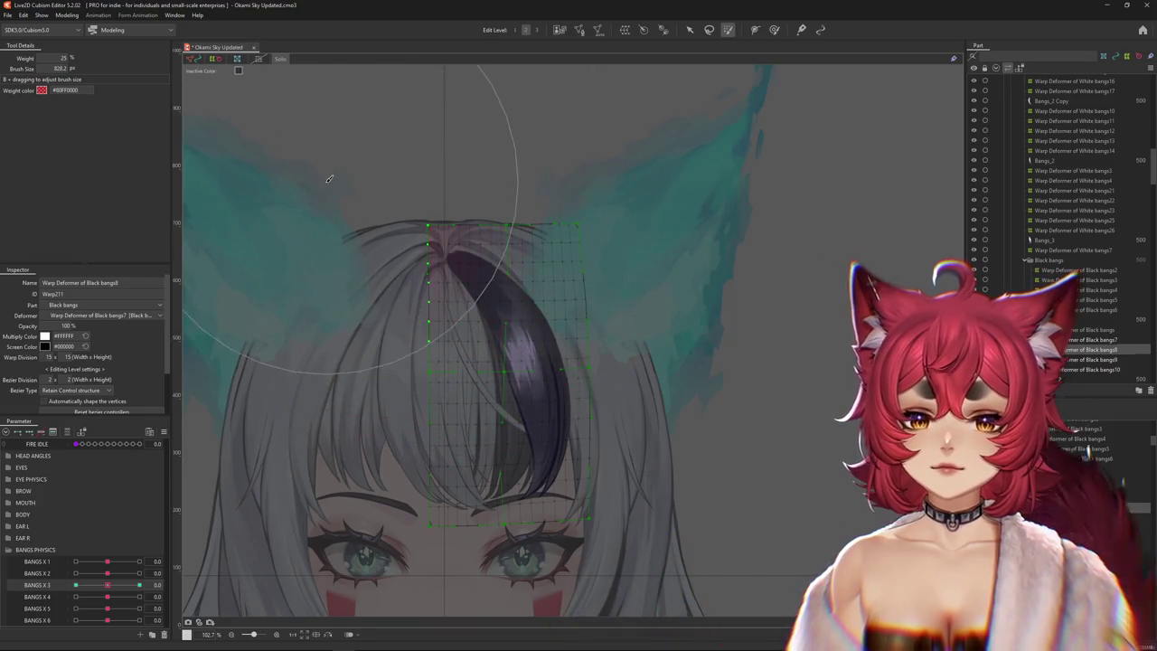
drag(493, 100, 430, 122)
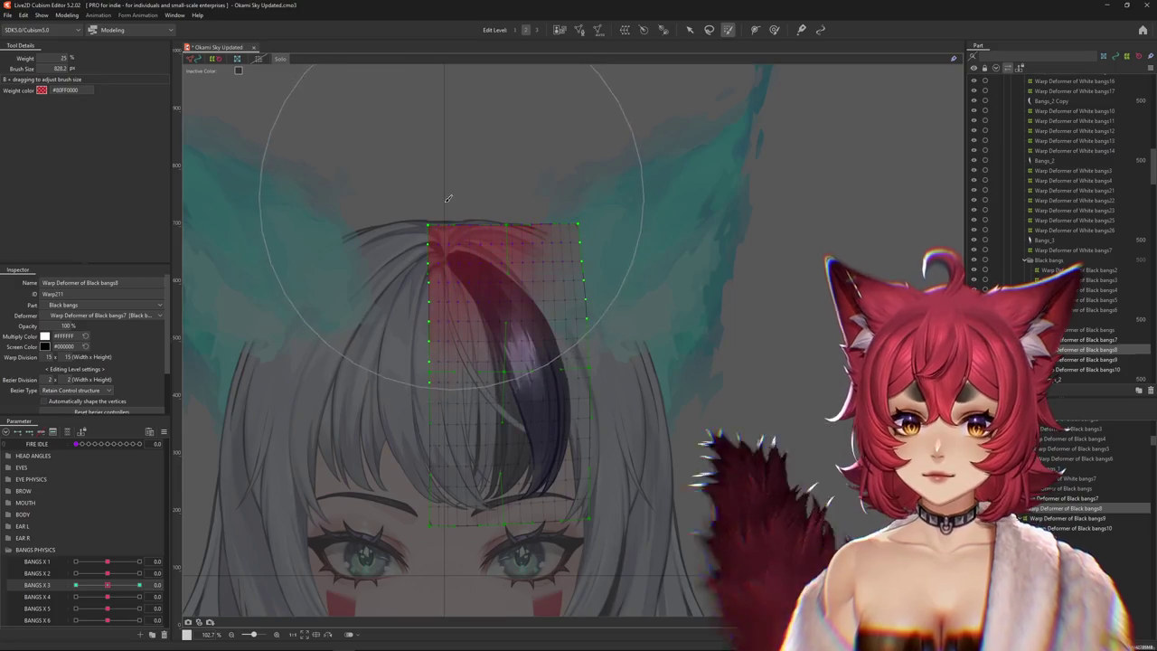
drag(117, 580, 29, 593)
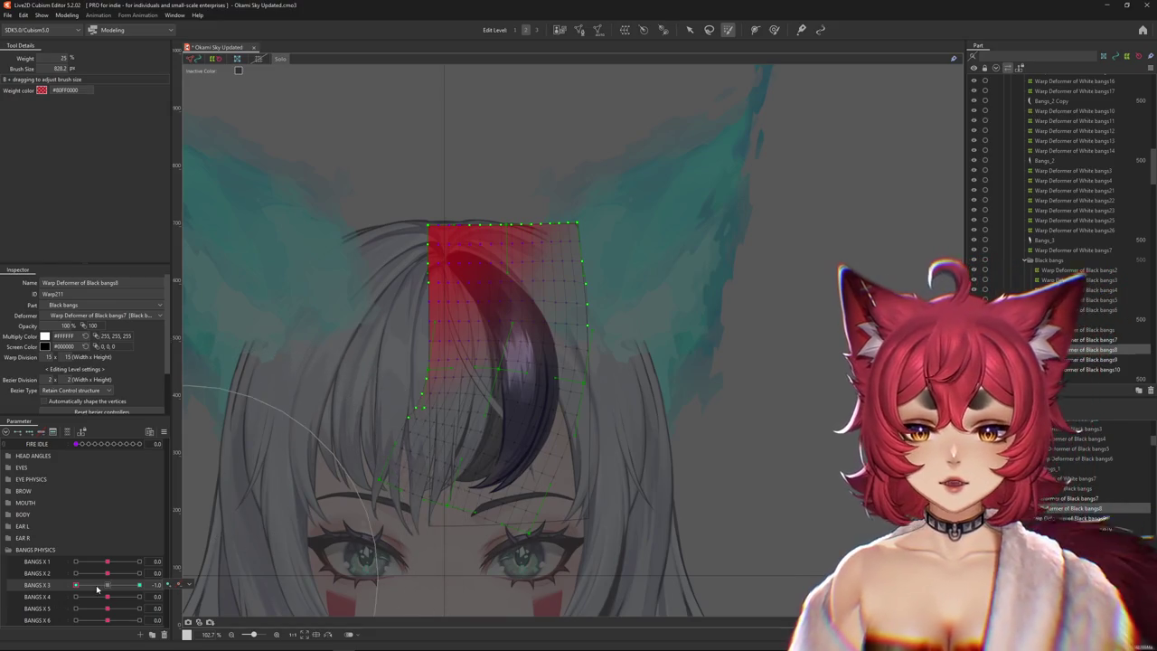
Deselect the deformer and pose Bangs X 3 at its 1.0 keyform.
click(201, 569)
drag(76, 585, 107, 585)
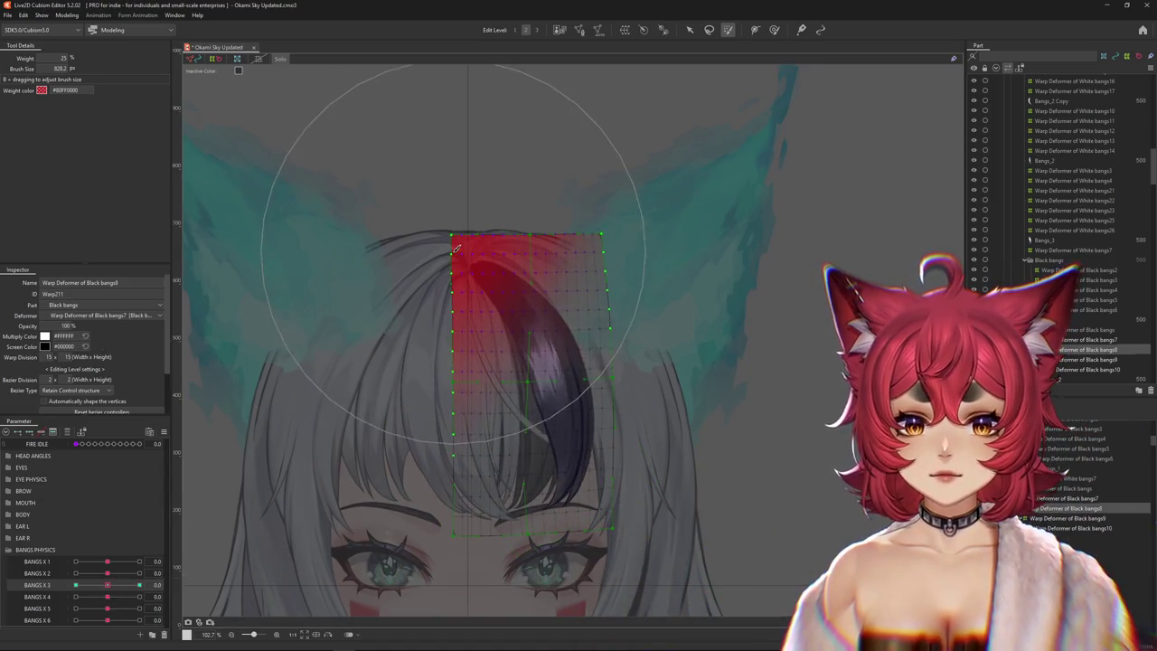
click(139, 585)
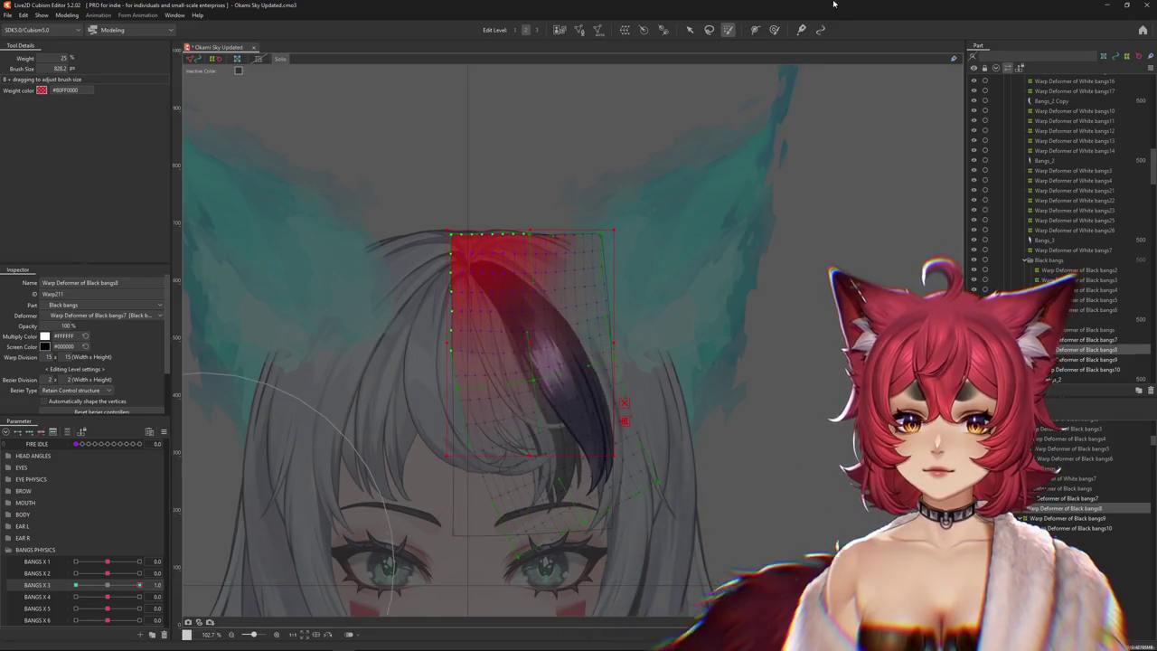
click(774, 29)
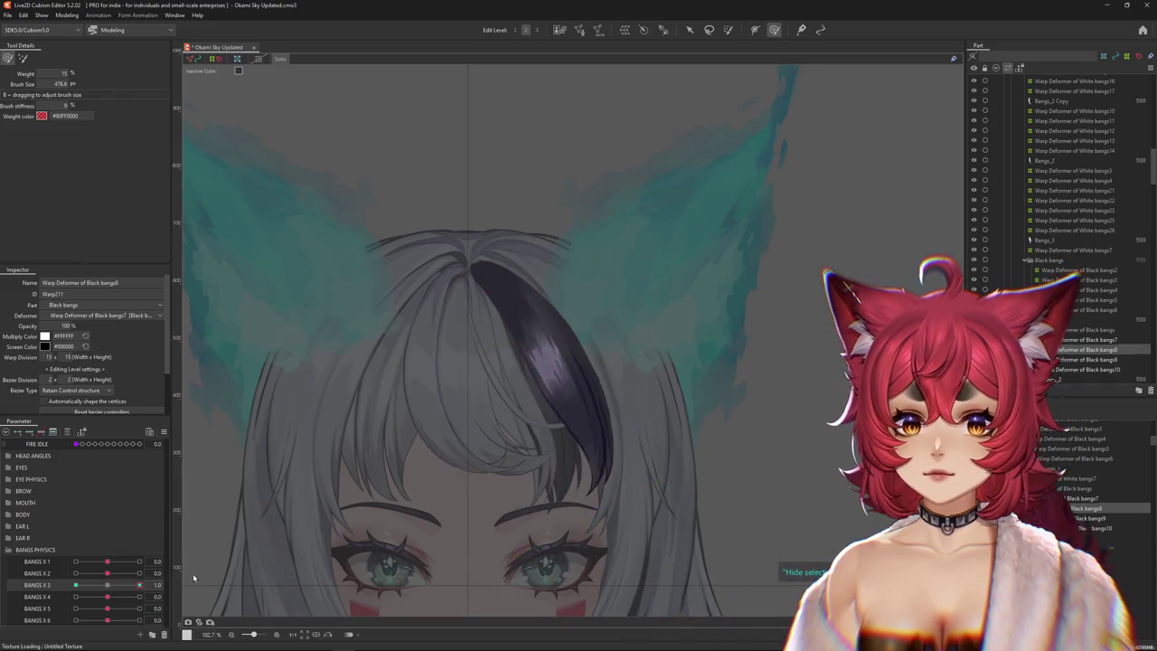
Resize the deform brush, check Bangs X 3 at -1.0, then reset it to 0 and zoom out.
drag(597, 414, 578, 371)
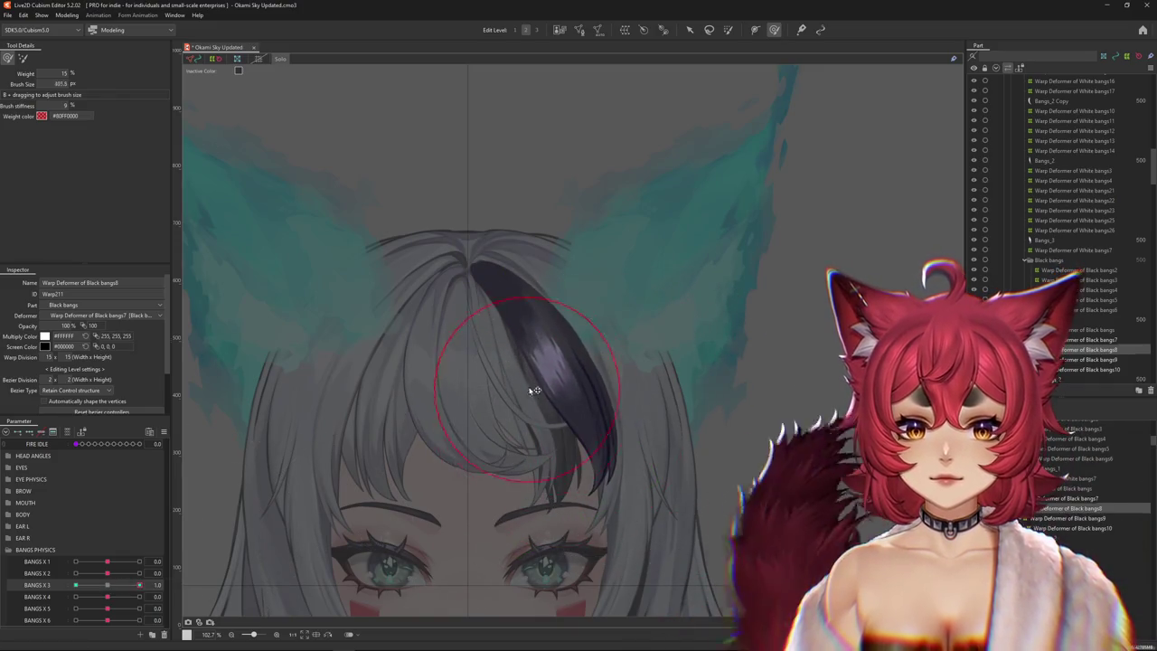
drag(77, 588, 75, 586)
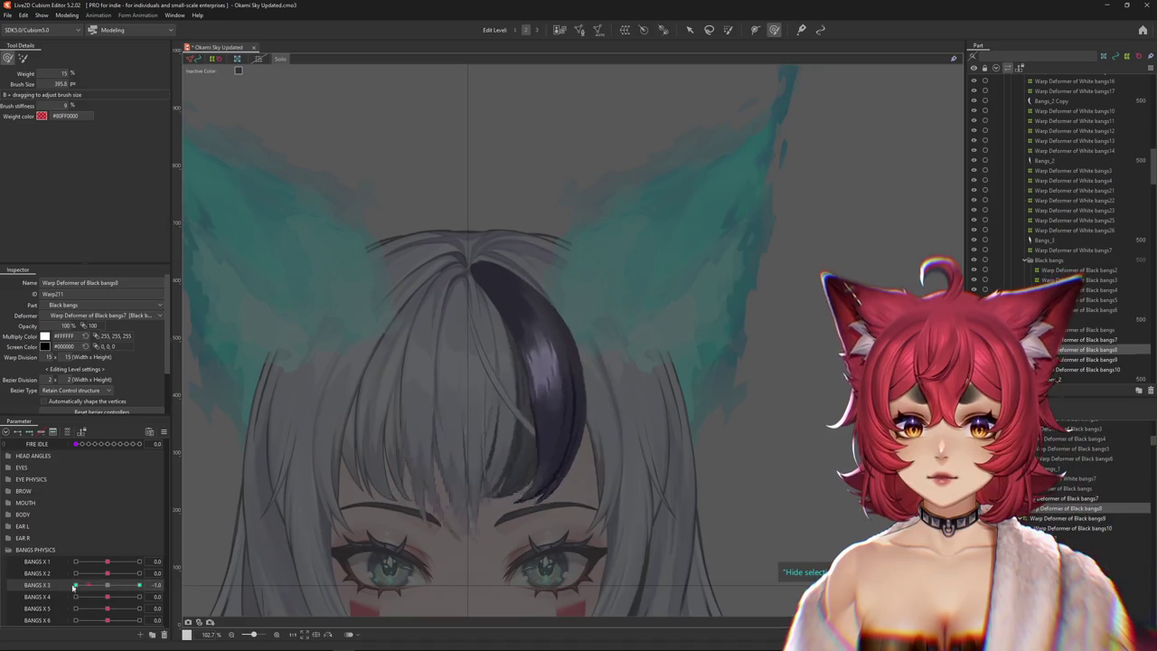
mouse_move(553, 347)
mouse_down()
mouse_move(470, 437)
mouse_move(533, 384)
mouse_up()
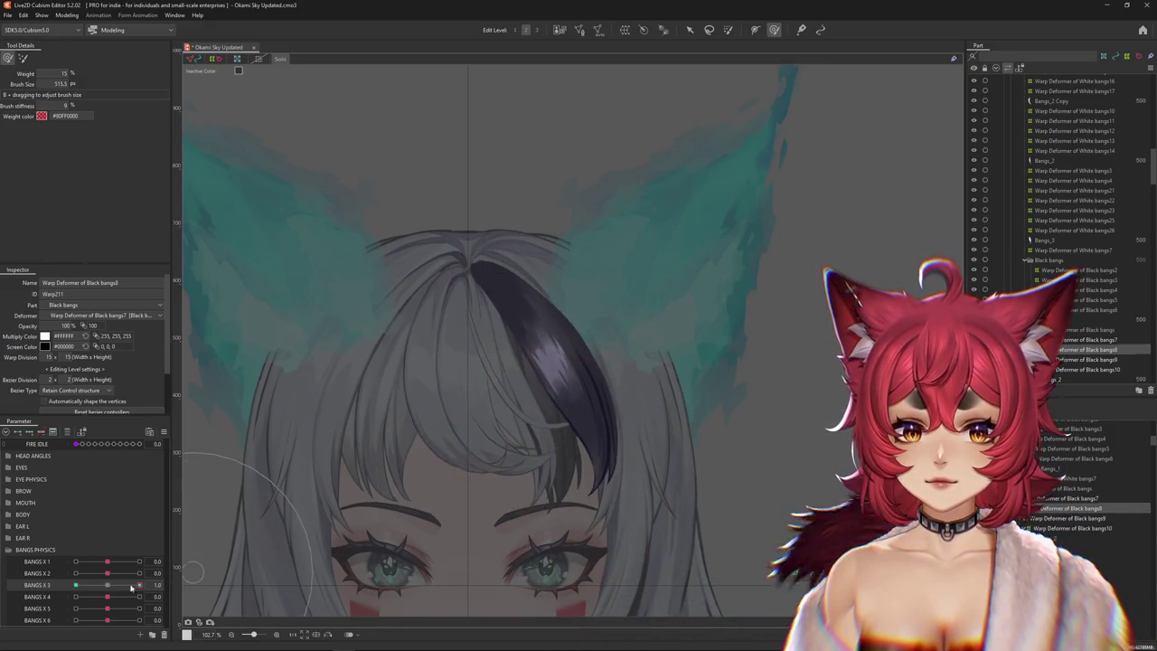
mouse_move(140, 585)
mouse_down()
mouse_move(110, 588)
mouse_move(140, 586)
mouse_move(140, 573)
mouse_move(107, 573)
mouse_up()
scroll(524, 389, down, 3)
mouse_move(108, 584)
mouse_down()
mouse_move(52, 584)
mouse_move(107, 585)
mouse_move(106, 597)
mouse_up()
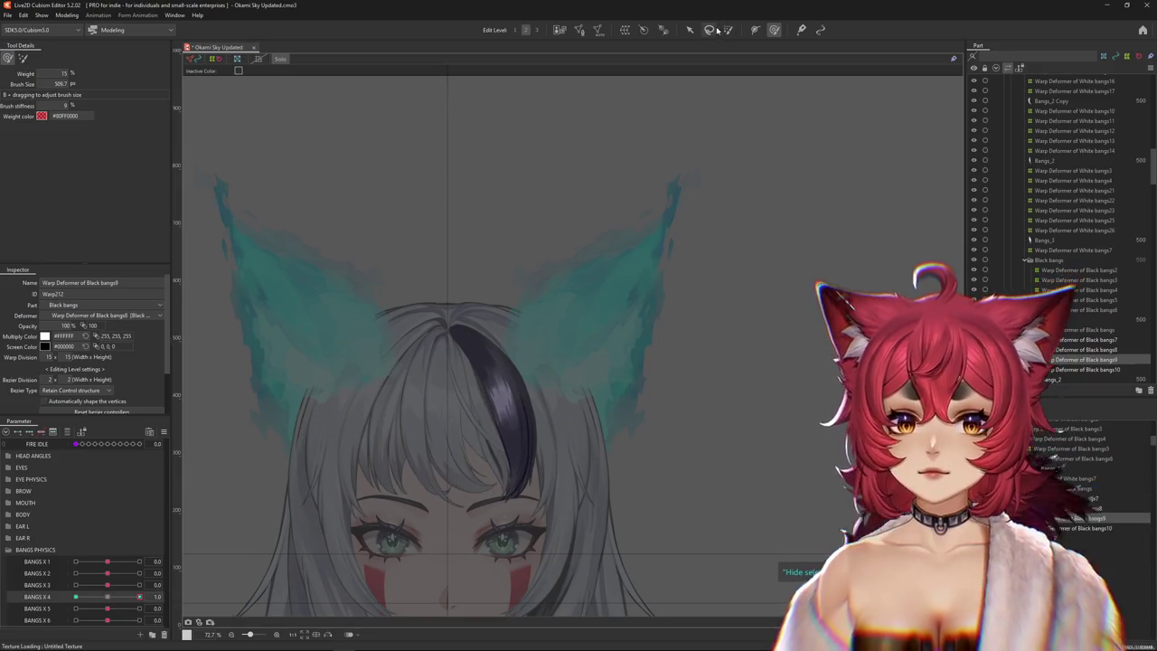
Bend Black bangs9 along a three-point temporary path at Bangs X 4 1.0.
click(689, 30)
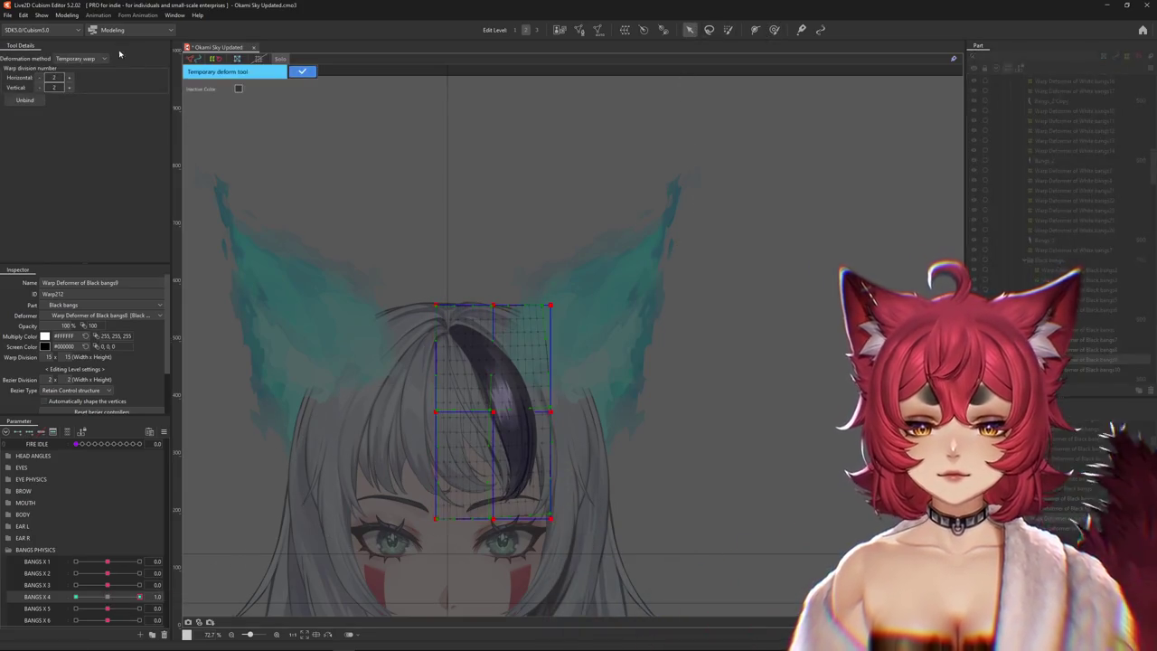
click(86, 58)
click(468, 331)
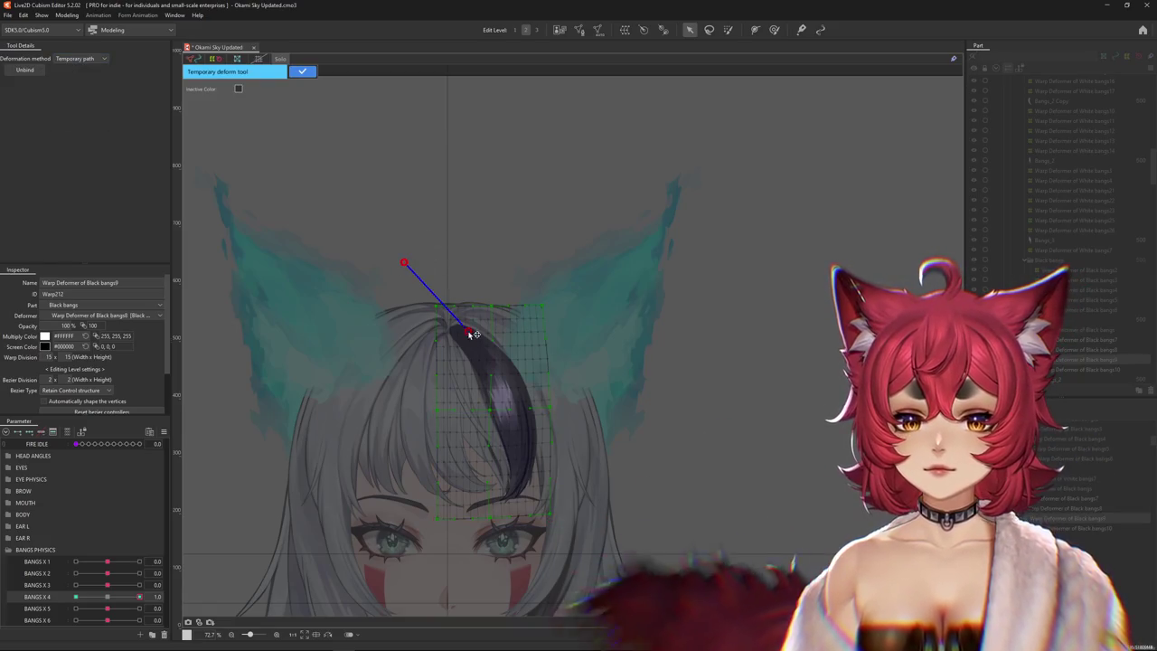
click(517, 427)
click(480, 508)
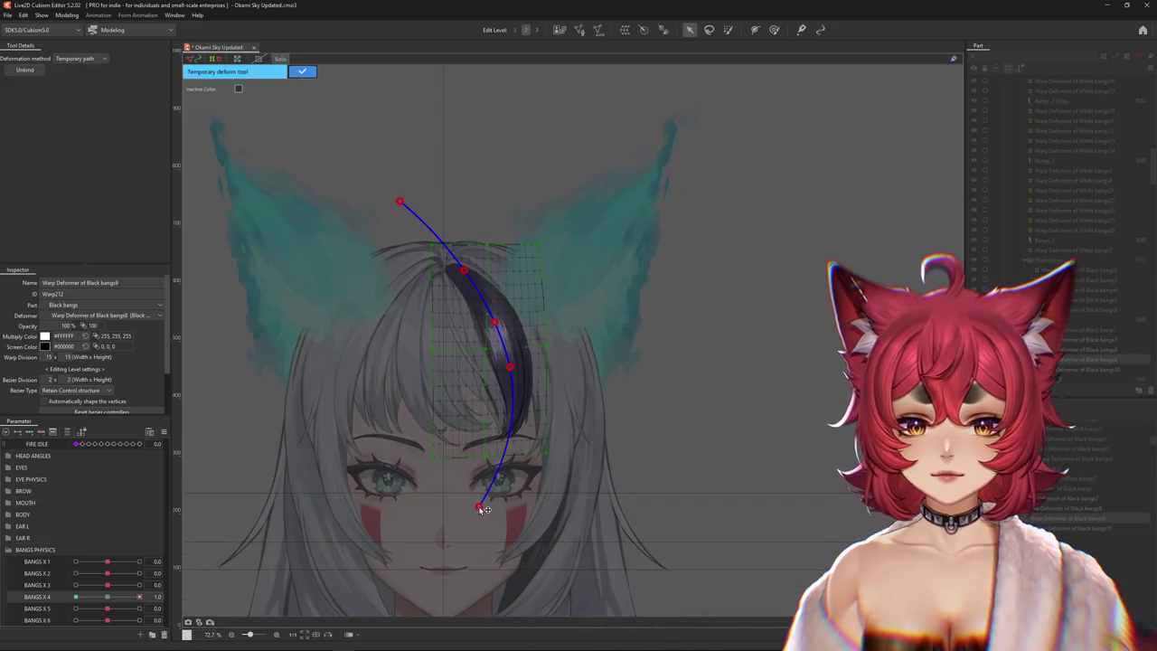
click(301, 72)
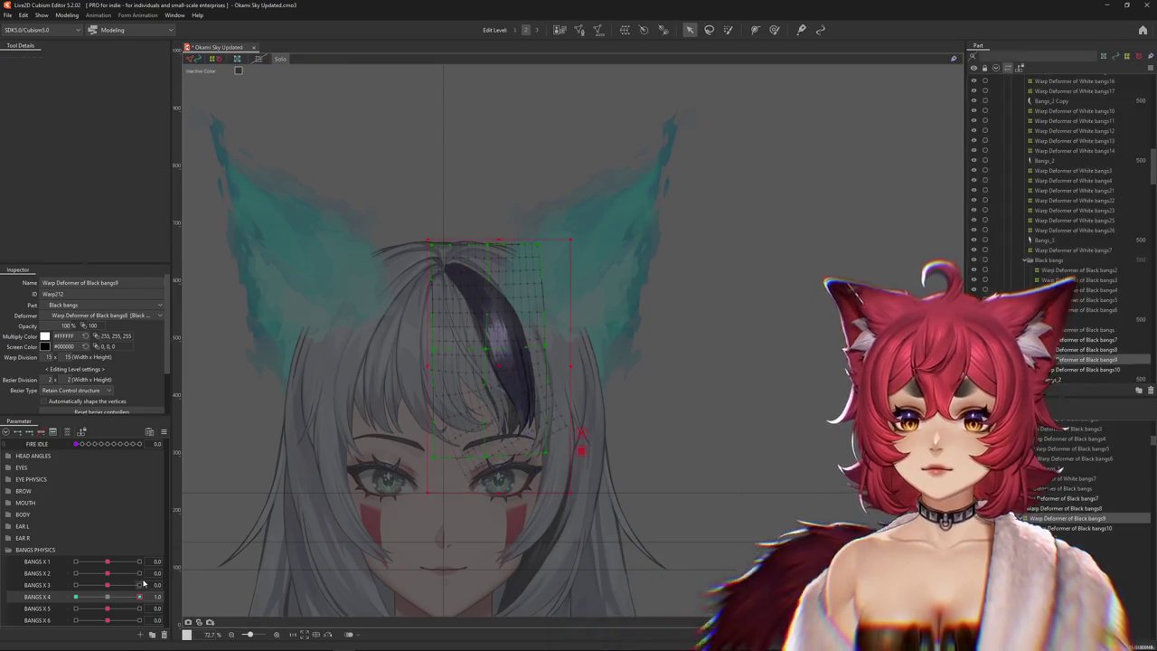
Bend Black bangs9 along a second temporary path, curving its end up-left, for the -1.0 keyform.
click(560, 428)
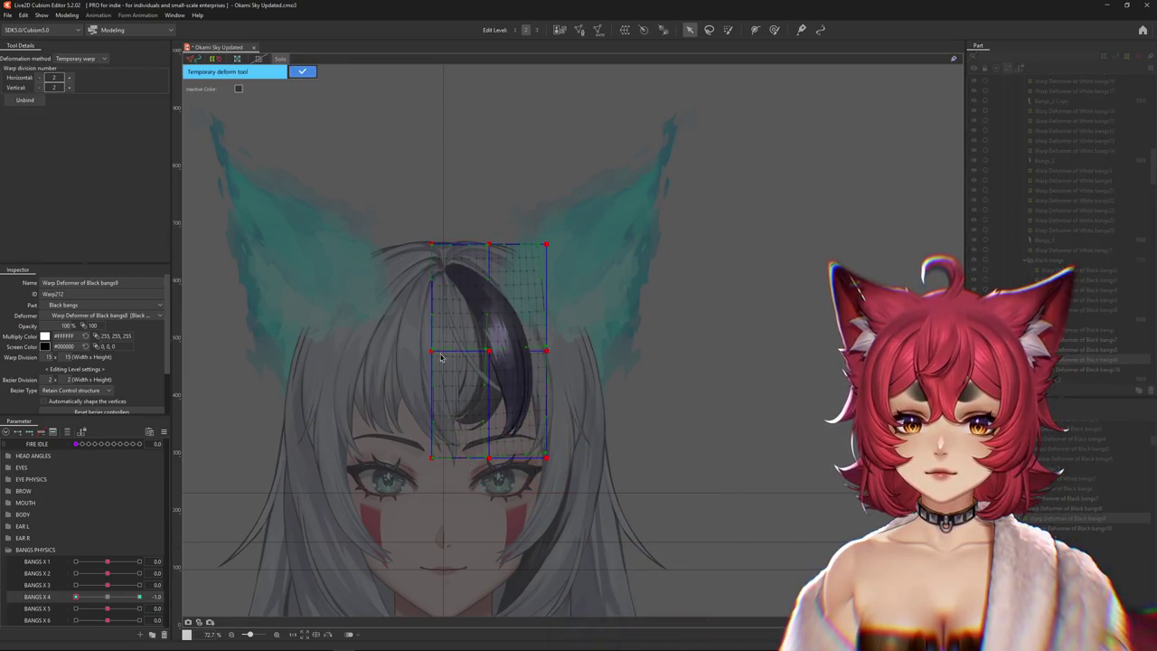
click(88, 61)
click(81, 119)
click(471, 283)
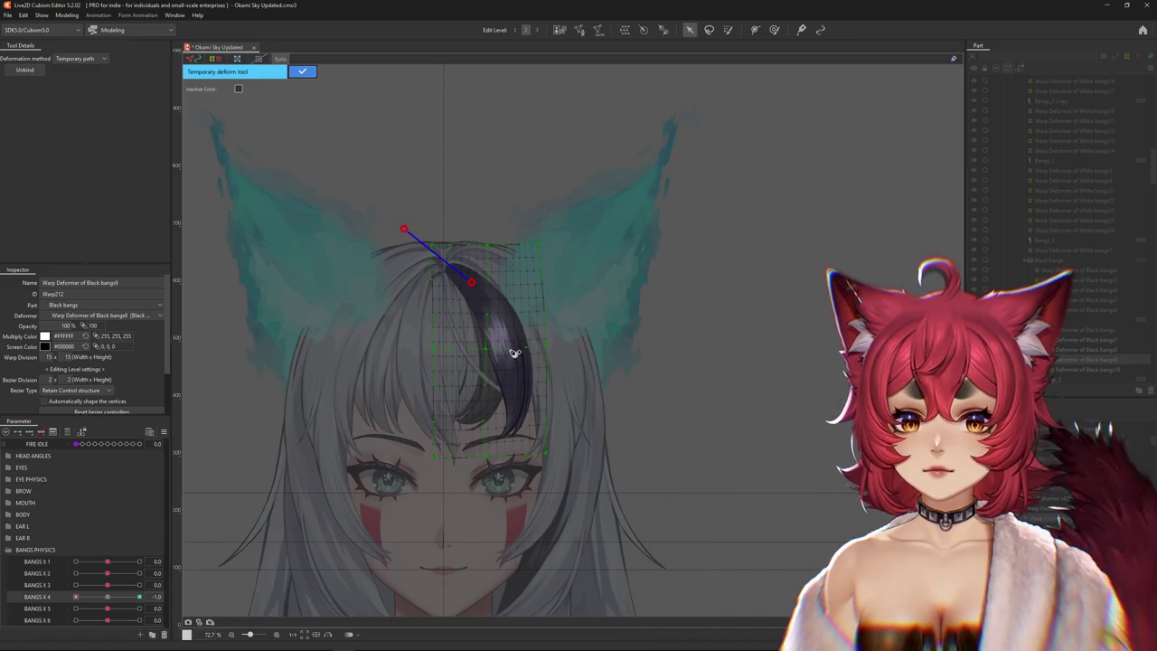
click(503, 340)
drag(490, 515, 423, 472)
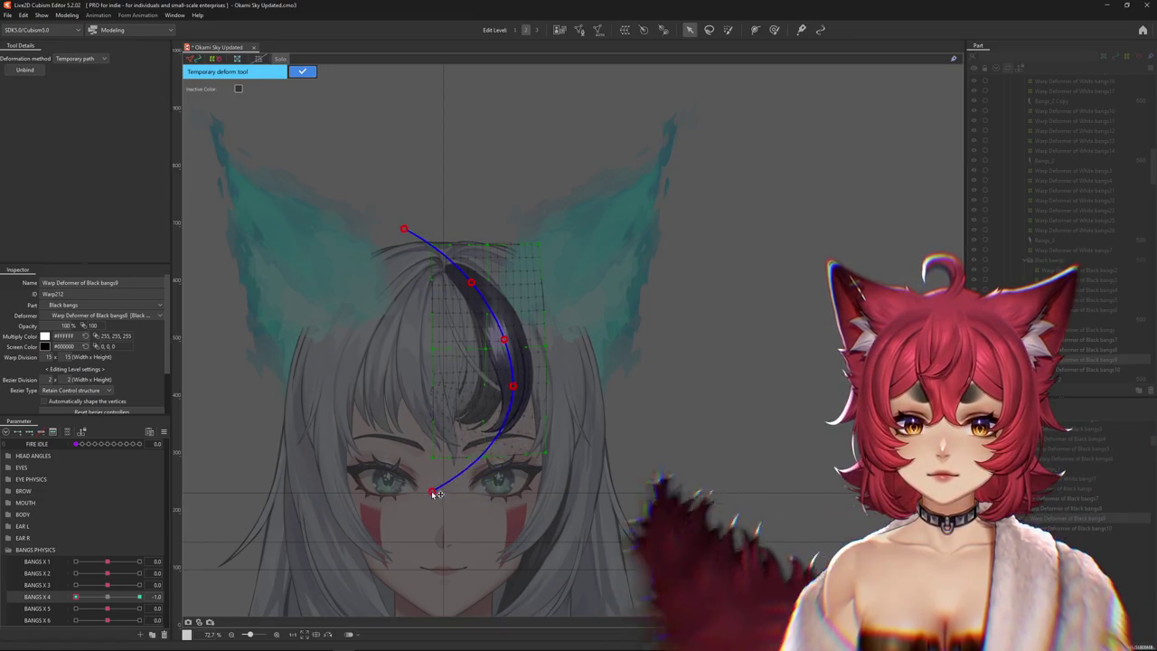
click(302, 72)
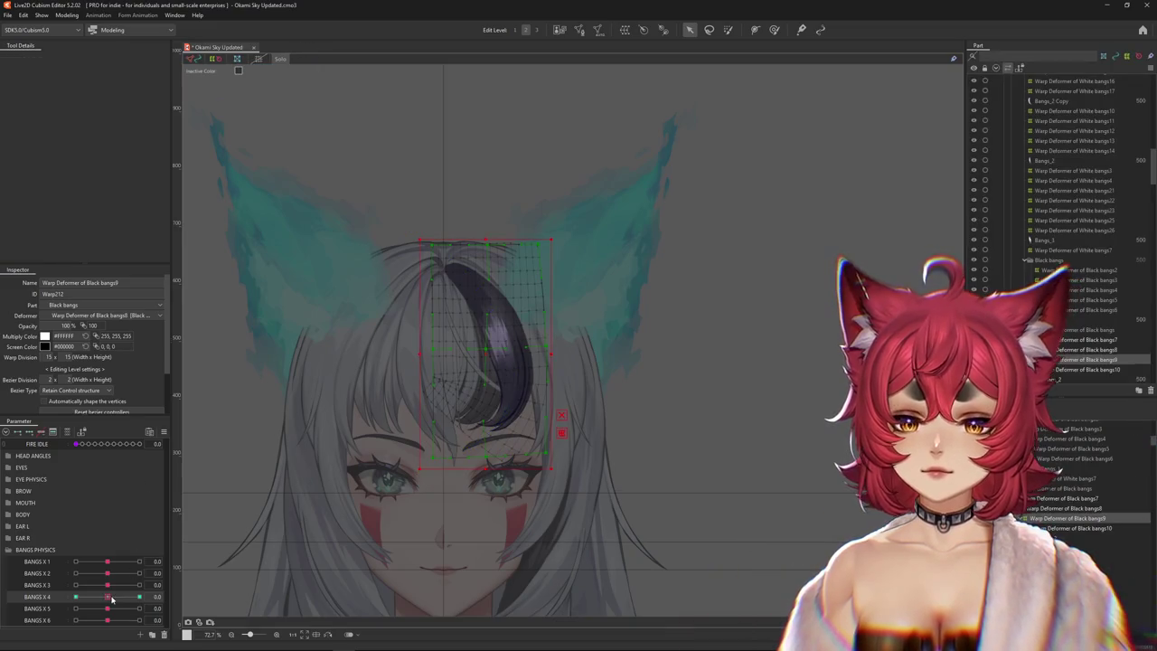
Paint a weight mask on the Black bangs9 deformer at Bangs X 4 1.0, then return it to rest.
key(b)
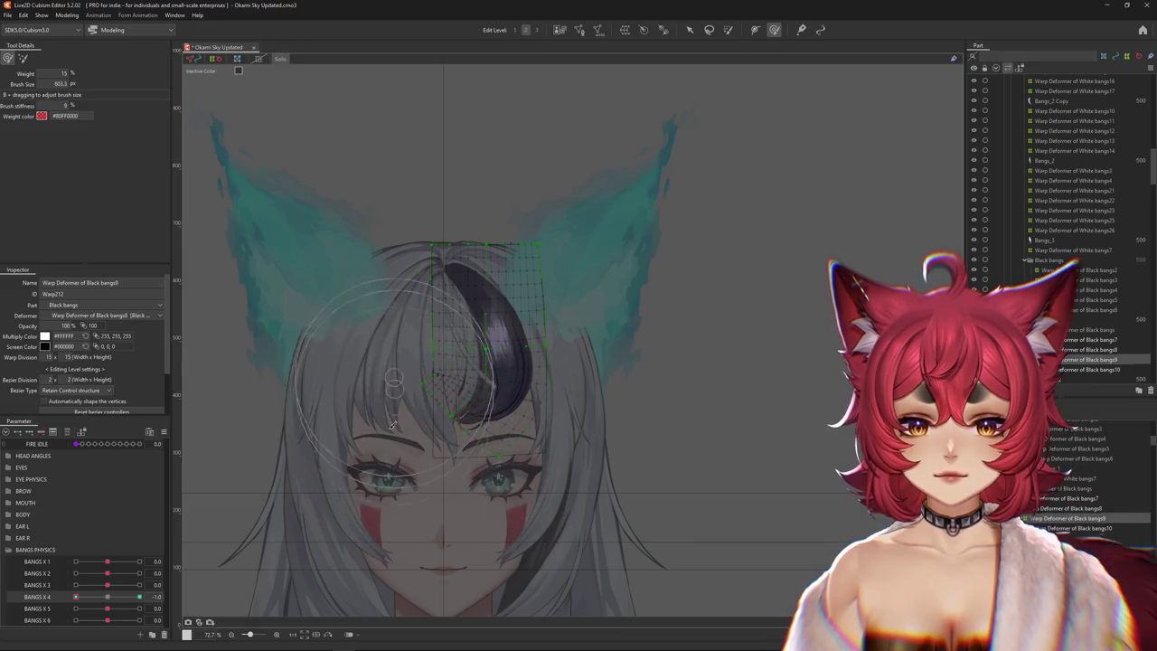
mouse_move(76, 596)
mouse_down()
mouse_move(139, 597)
mouse_move(7, 598)
mouse_up()
click(470, 251)
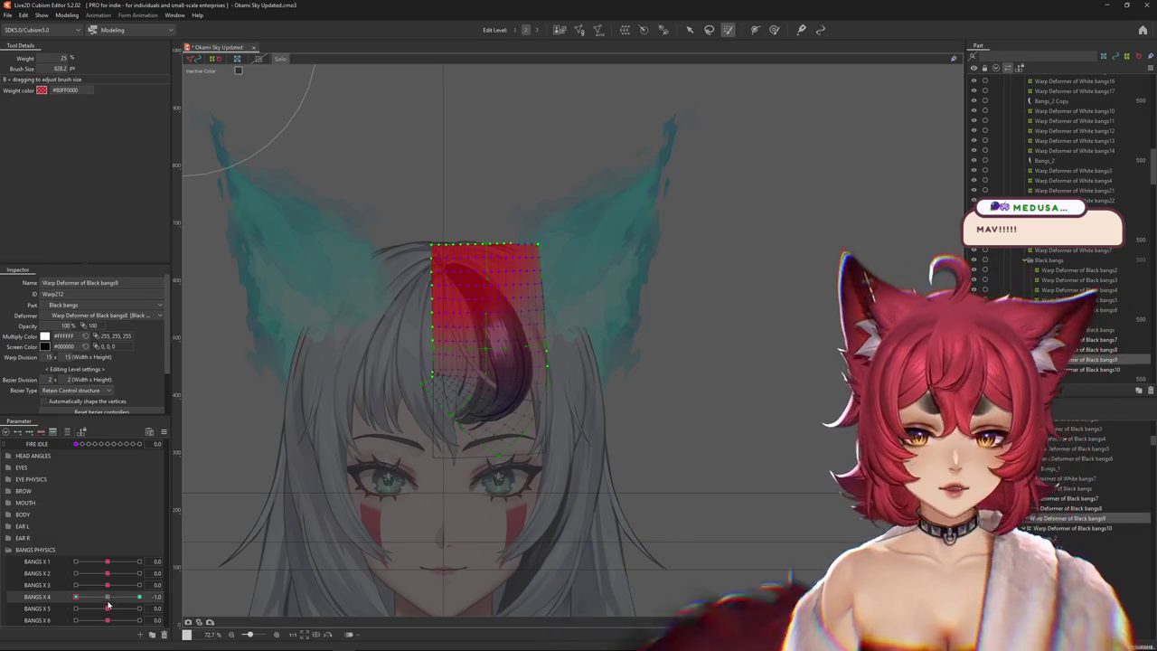
click(109, 598)
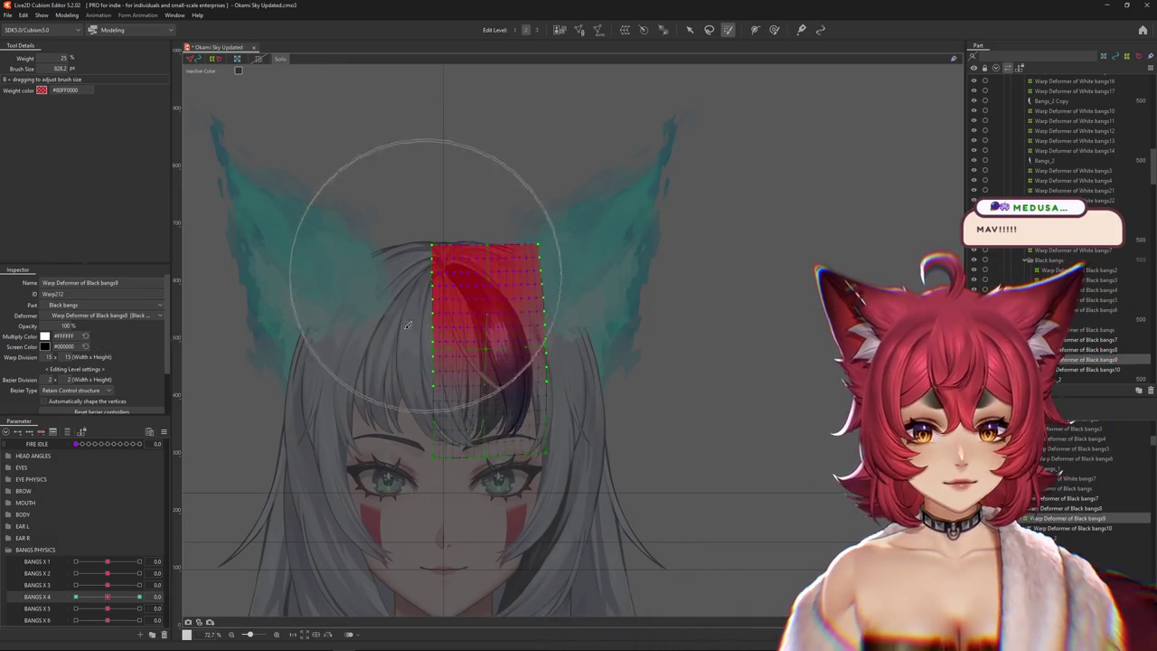
Check Bangs X 4 at 1.0 and -1.0, then switch to the deform brush and zoom in.
drag(107, 596, 185, 586)
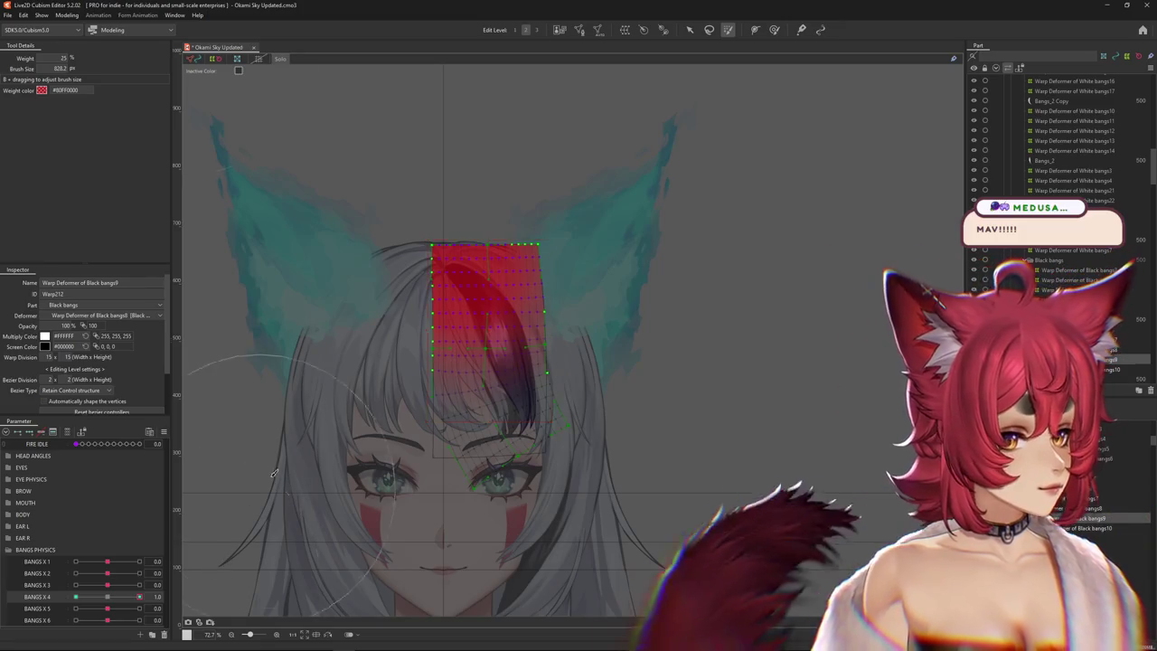
click(110, 598)
drag(110, 600, 76, 593)
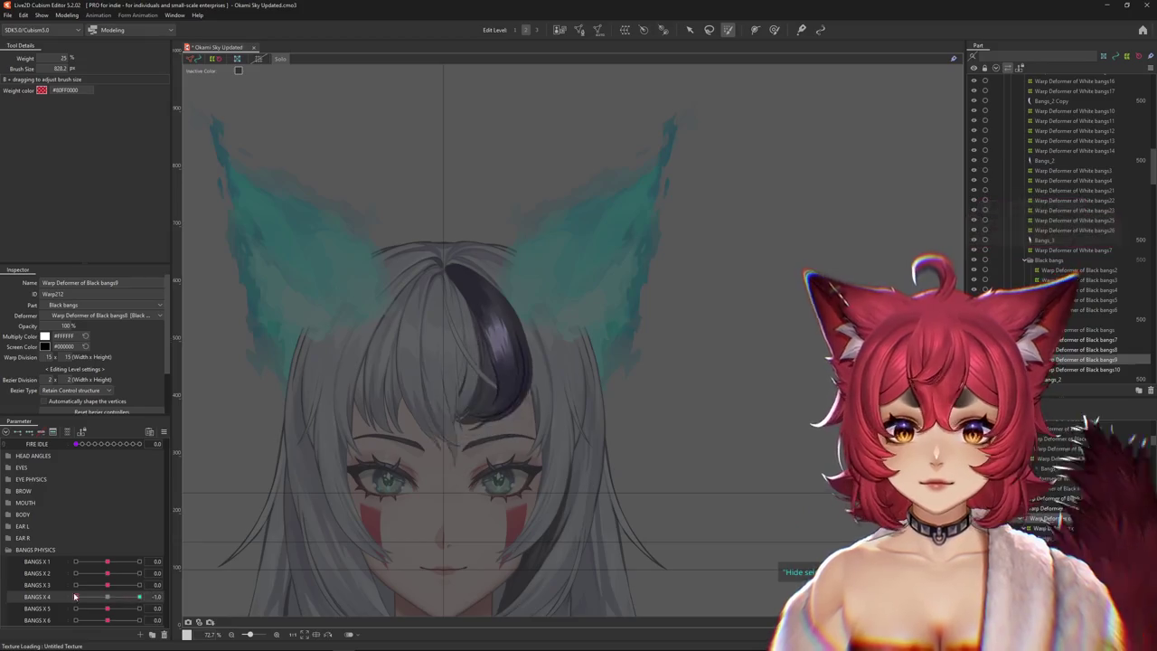
key(b)
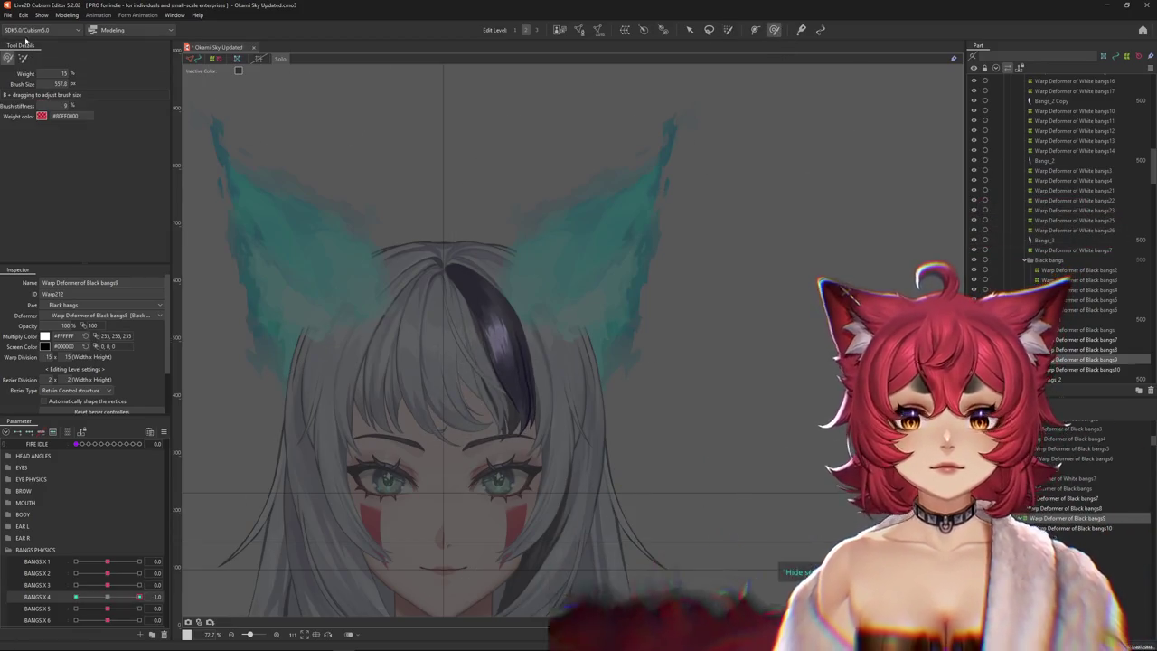
scroll(521, 406, up, 2)
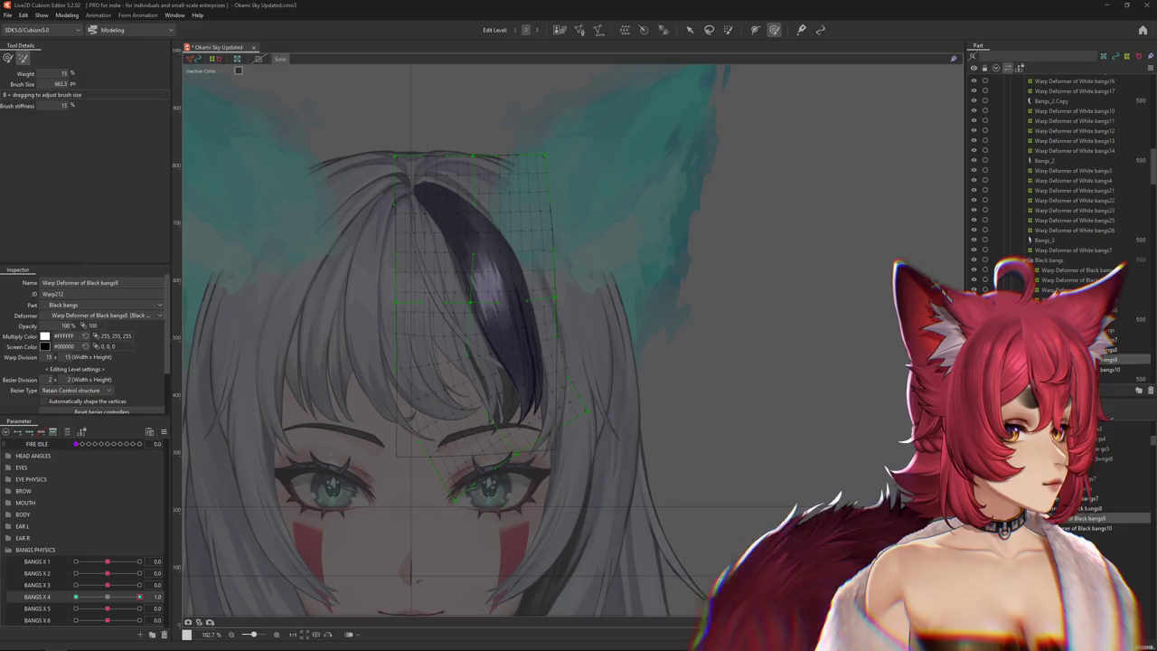
key(alt+Tab)
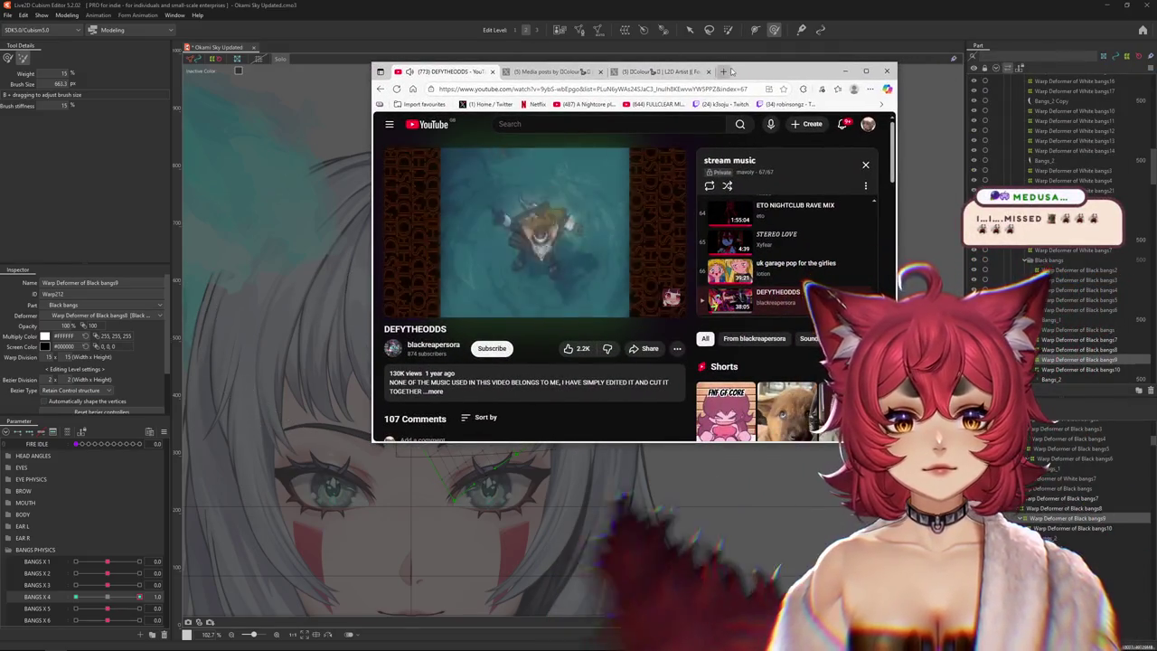
Leave the YouTube window and return to the Cubism Editor canvas.
key(alt+Tab)
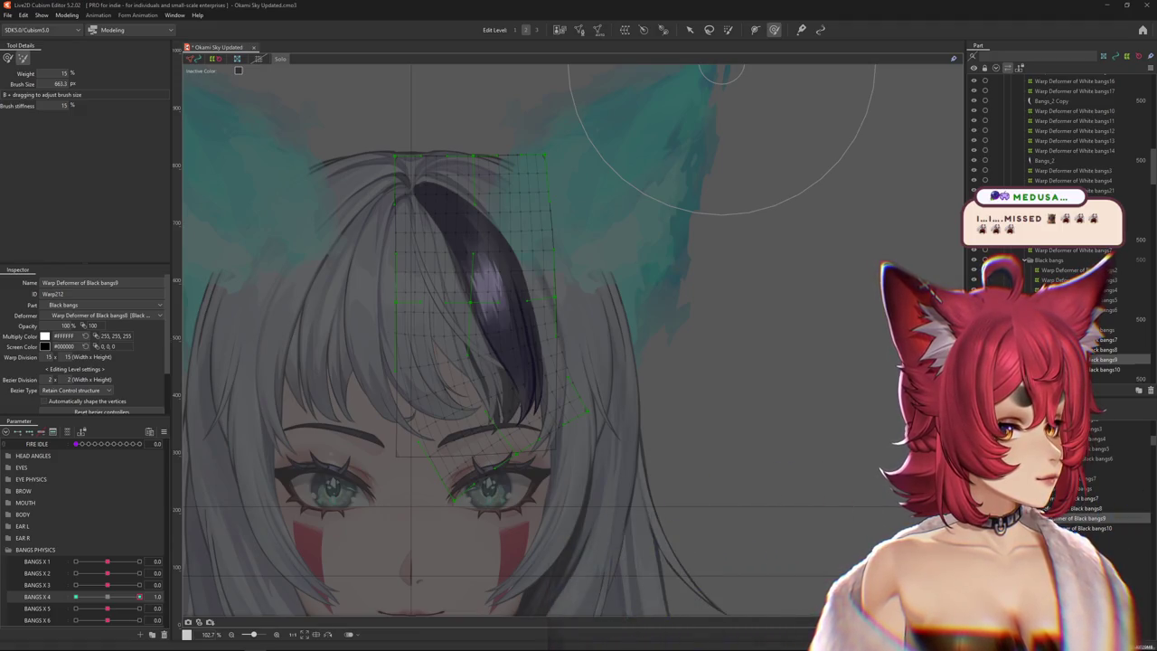
Set BANGS X 4 to its 1.0 keyform with the face in view.
scroll(542, 334, down, 4)
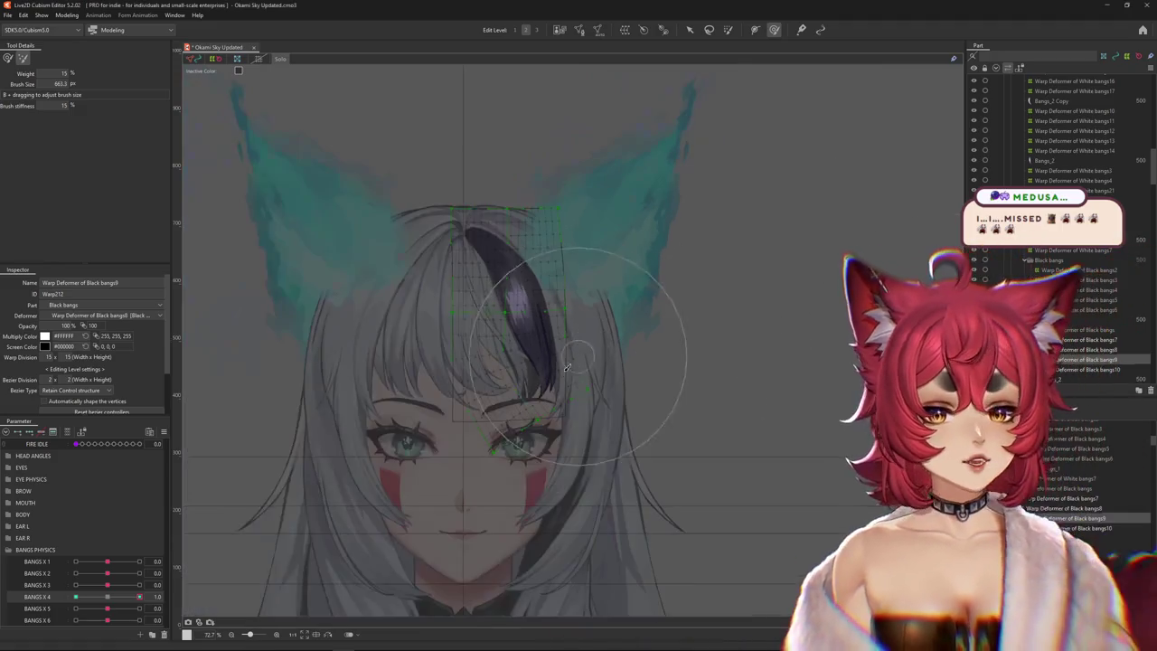
drag(485, 439, 494, 466)
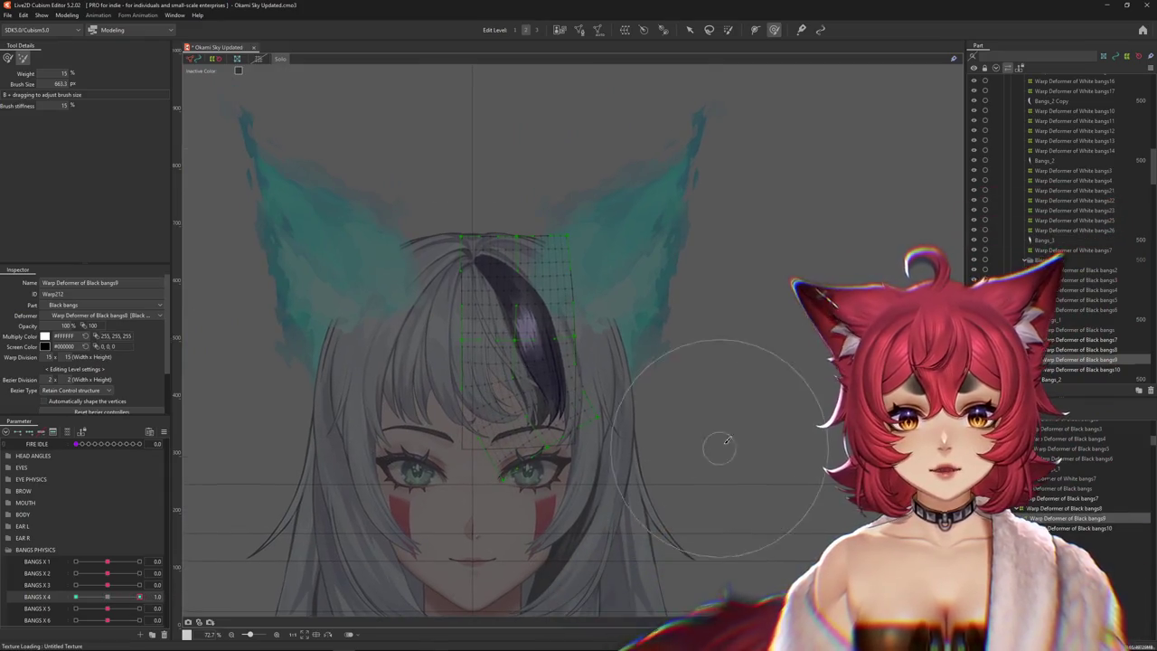
scroll(327, 98, down, 3)
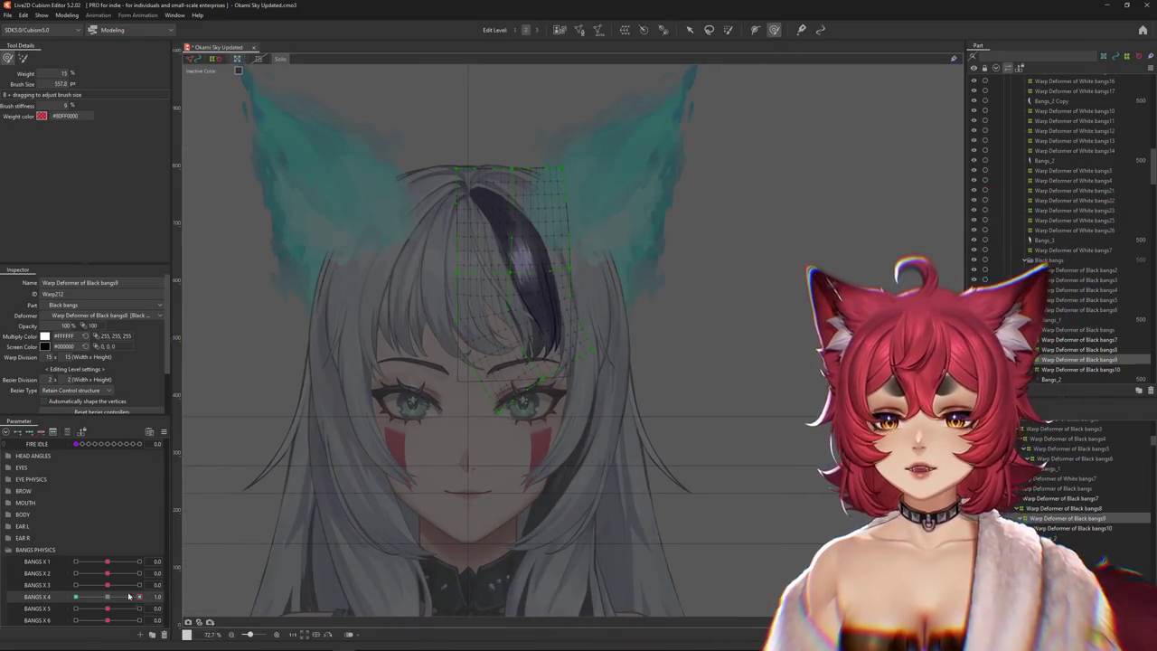
click(159, 596)
scroll(539, 317, up, 3)
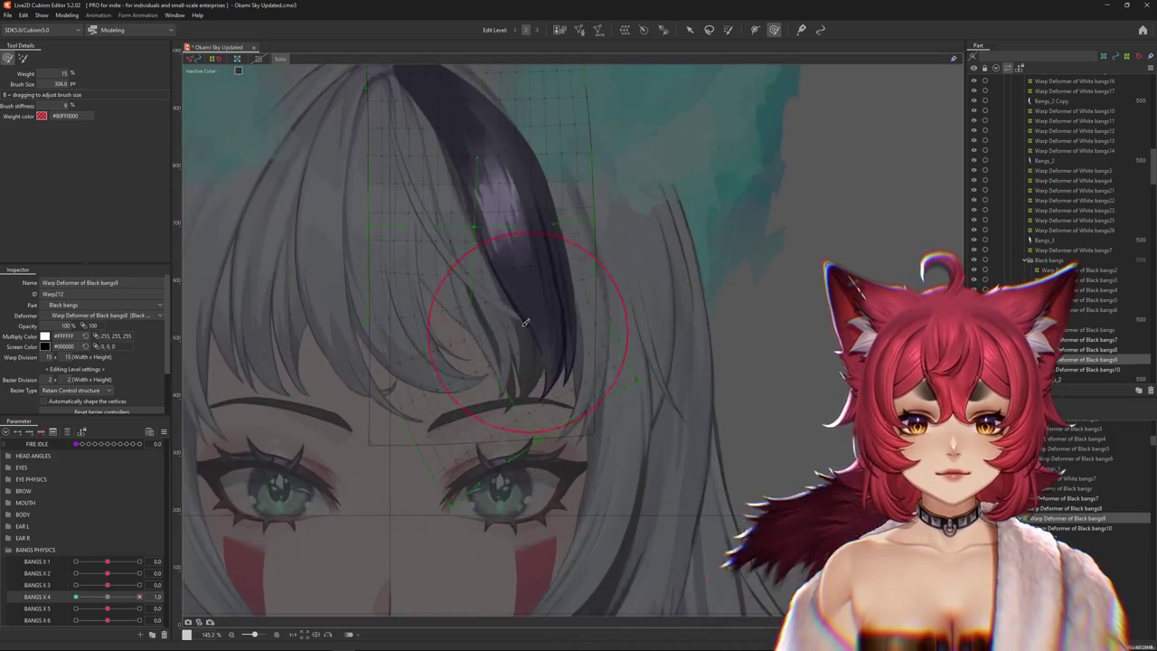
scroll(542, 356, up, 2)
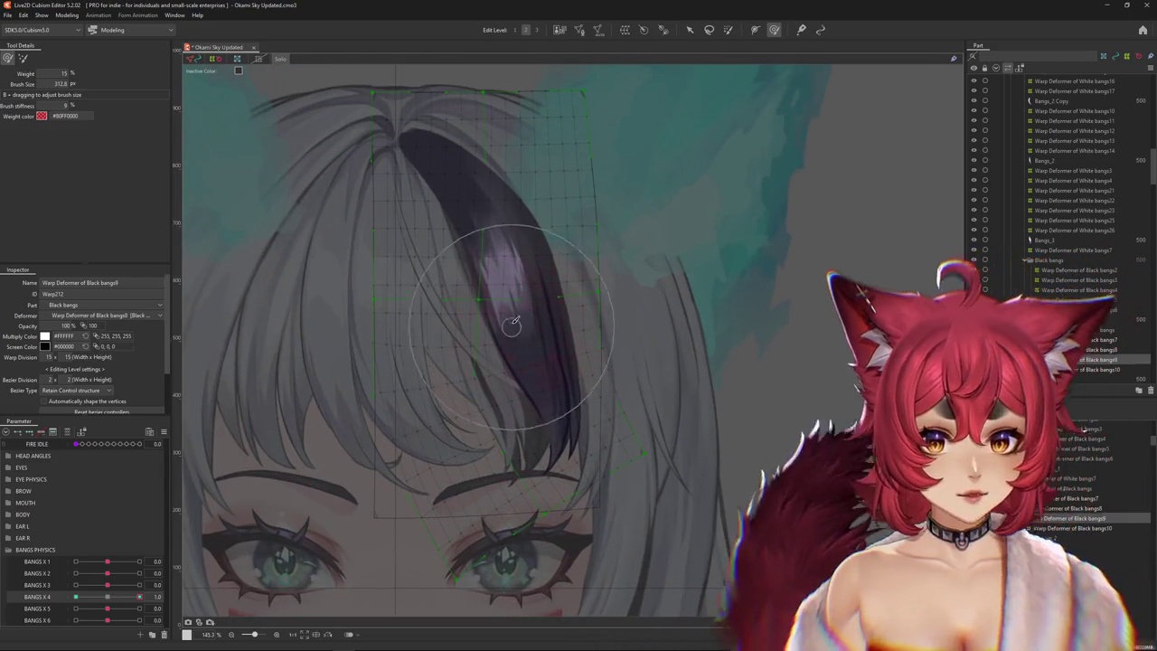
Size the deform brush over the bangs and curl the black bang downward.
drag(533, 333, 544, 331)
drag(431, 318, 294, 417)
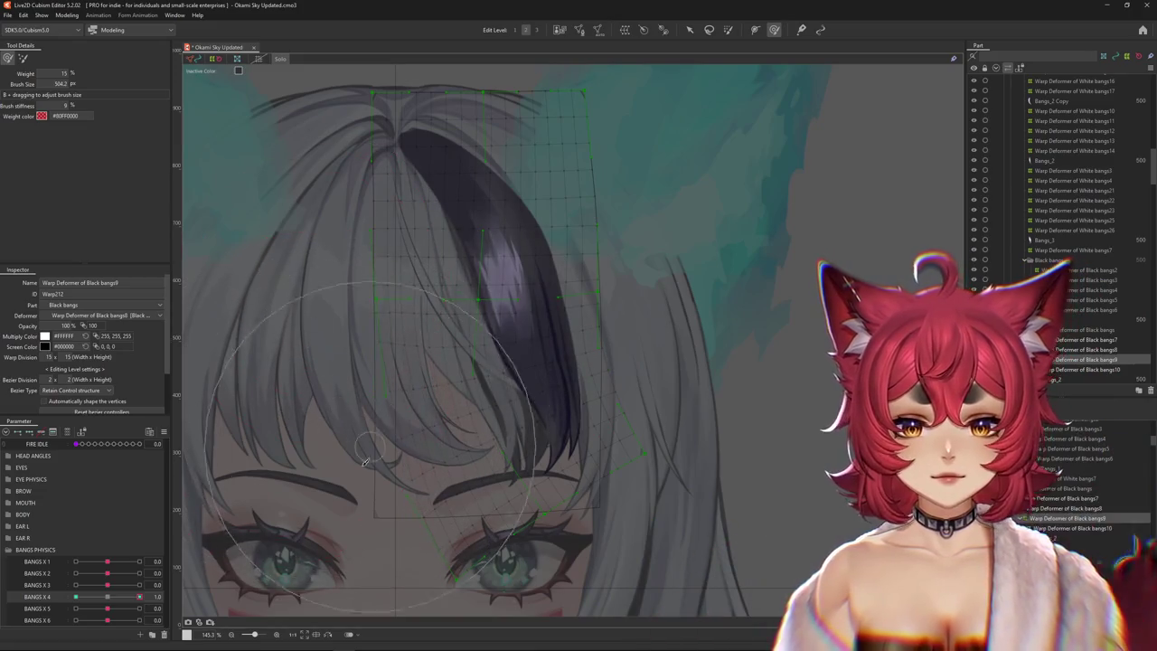
drag(365, 462, 355, 449)
drag(385, 503, 612, 473)
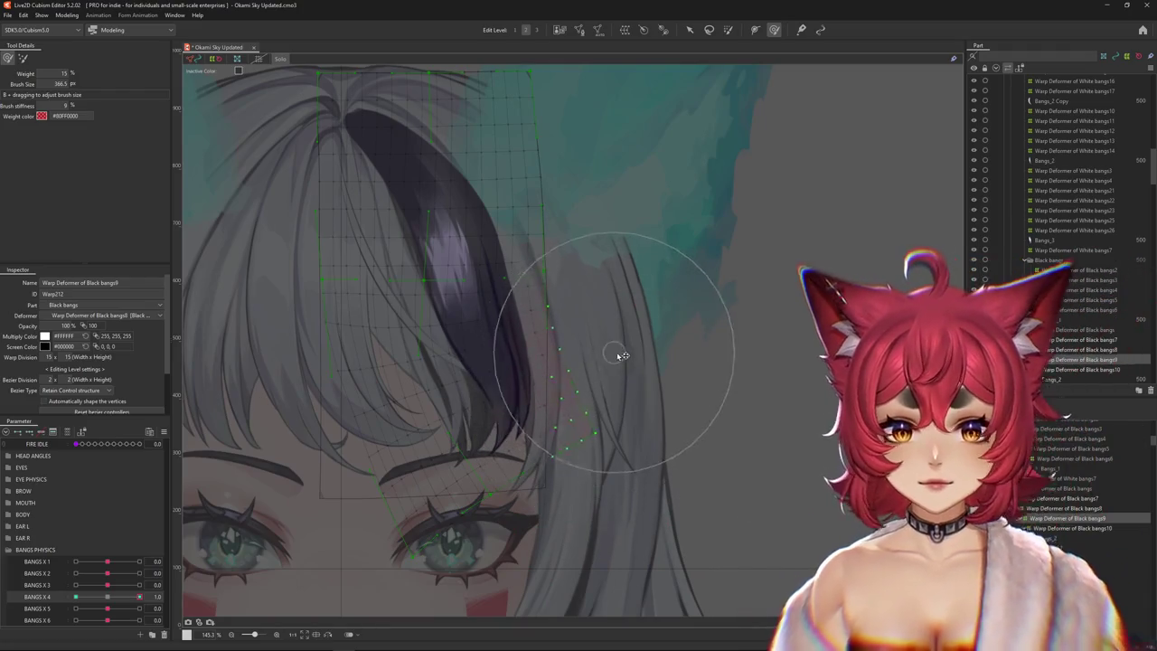
drag(568, 373, 630, 383)
drag(630, 382, 596, 380)
scroll(596, 380, down, 5)
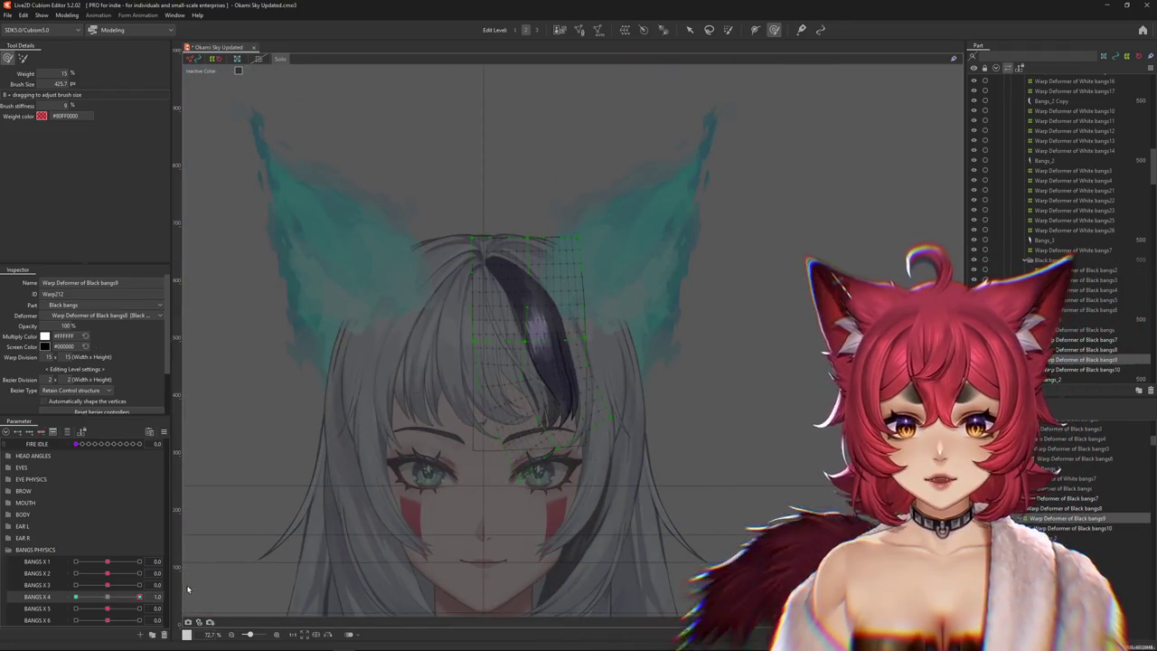
mouse_move(139, 596)
mouse_down()
mouse_move(117, 597)
mouse_move(139, 596)
mouse_up()
scroll(297, 359, up, 3)
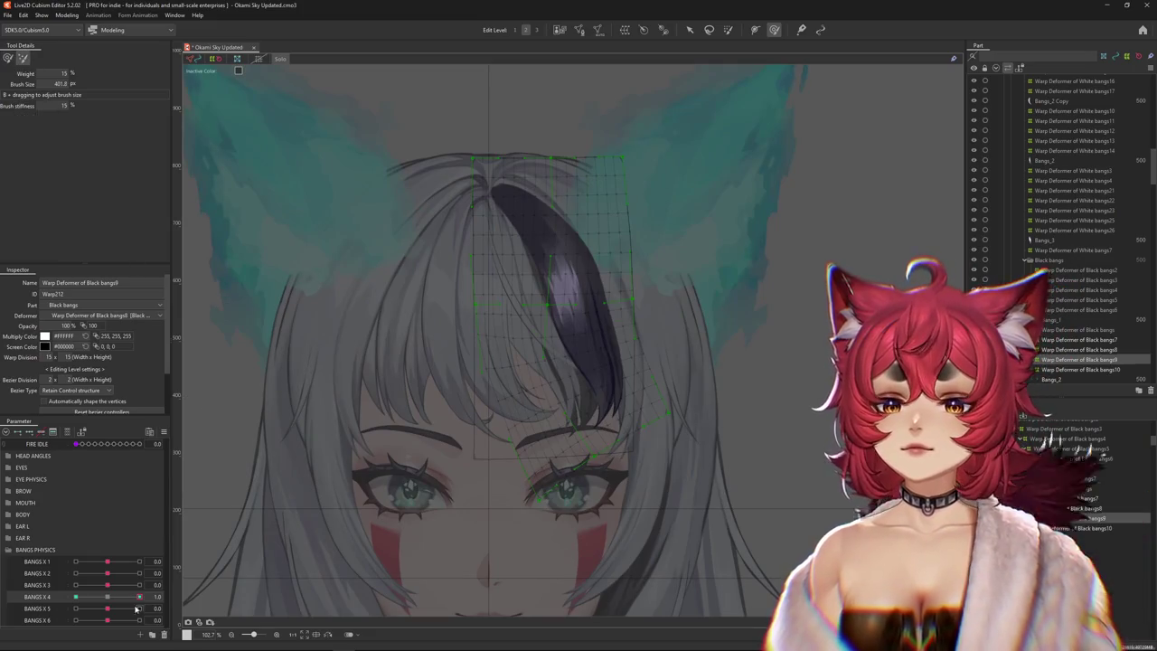
mouse_move(669, 317)
mouse_down()
mouse_move(711, 317)
mouse_move(700, 335)
mouse_up()
mouse_move(512, 282)
mouse_down()
mouse_move(446, 377)
mouse_move(251, 218)
mouse_up()
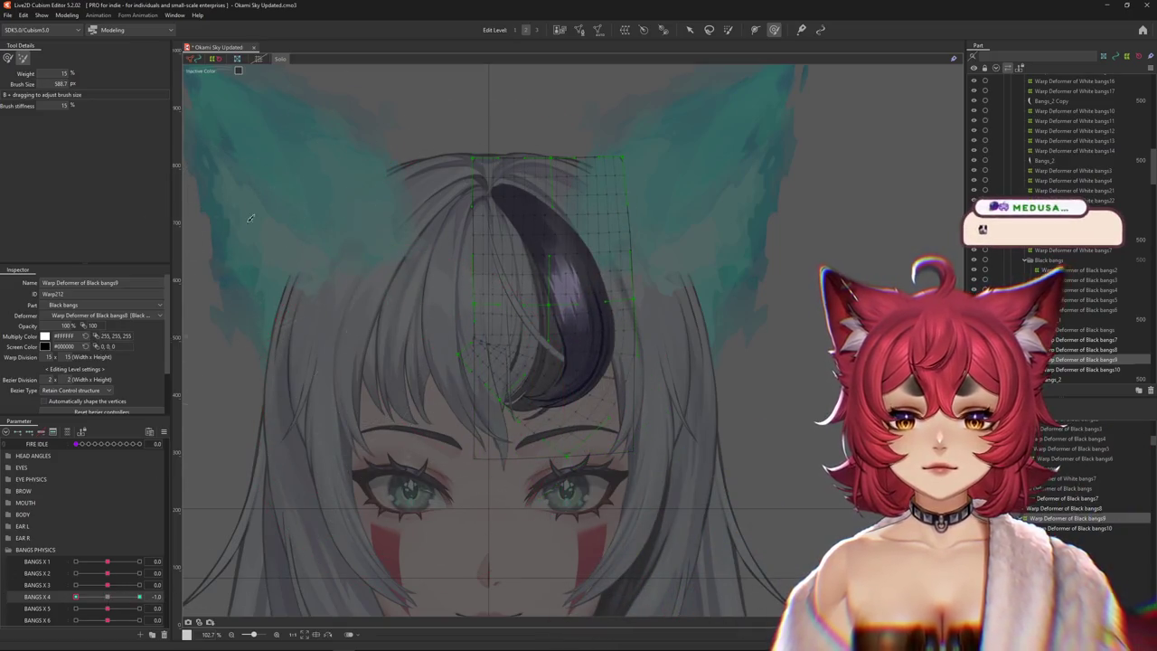
Resize the deform brush and push the bang tip slightly upward.
drag(425, 421, 817, 422)
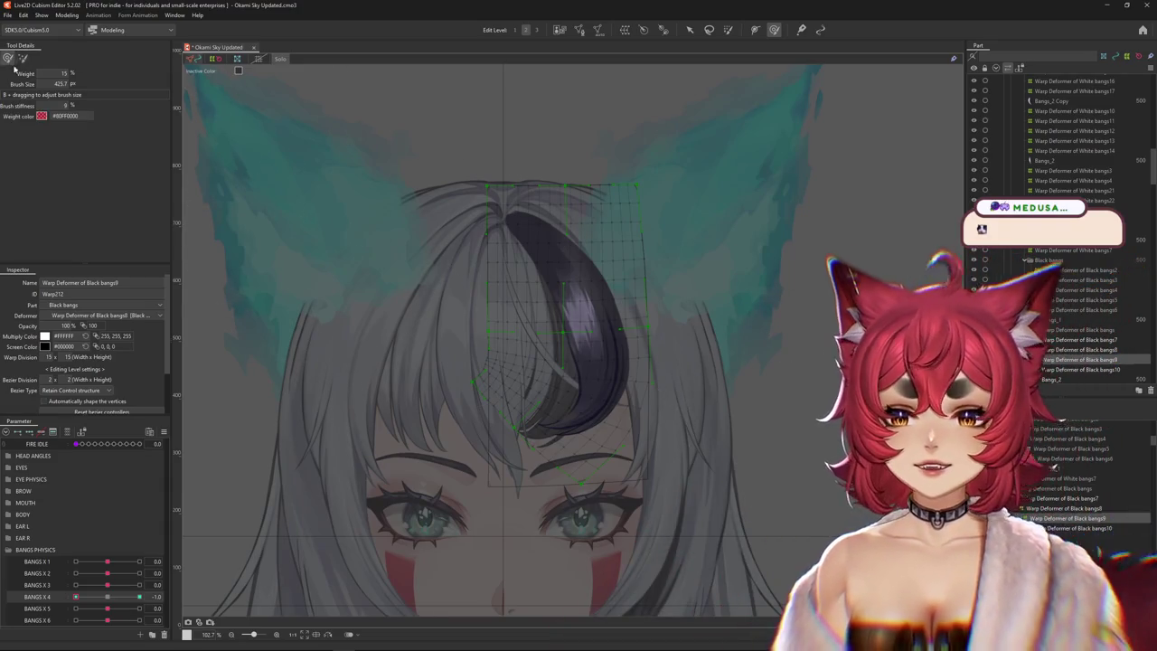
mouse_move(529, 421)
mouse_down()
mouse_move(489, 458)
mouse_move(523, 432)
mouse_up()
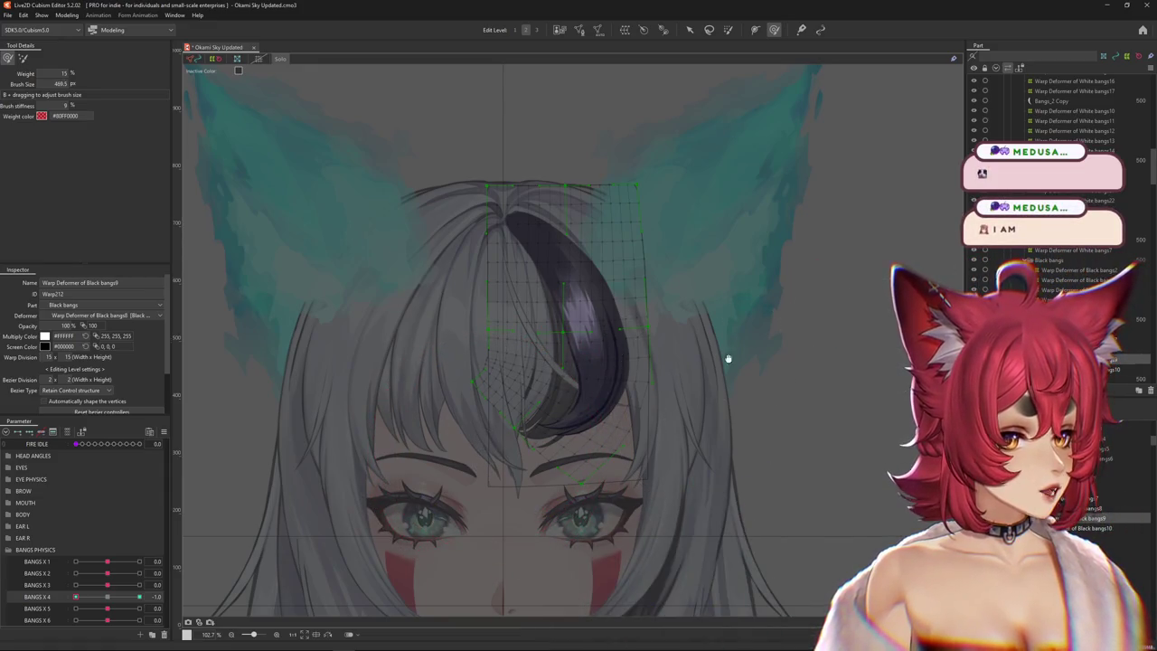
drag(547, 290, 432, 441)
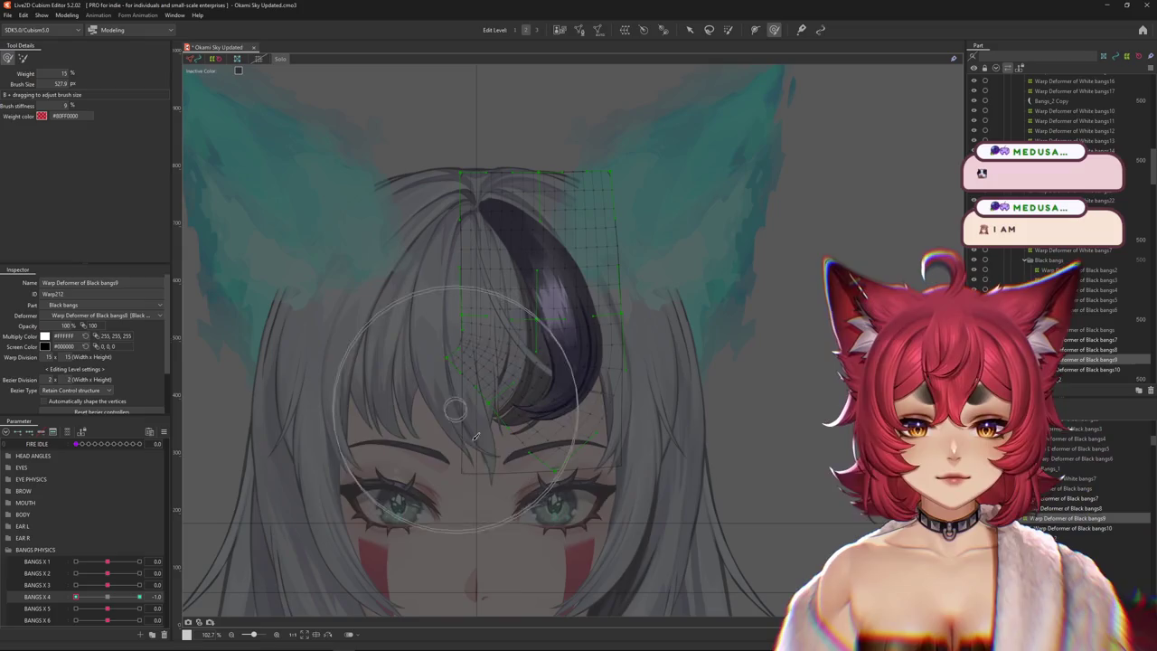
drag(592, 442, 399, 377)
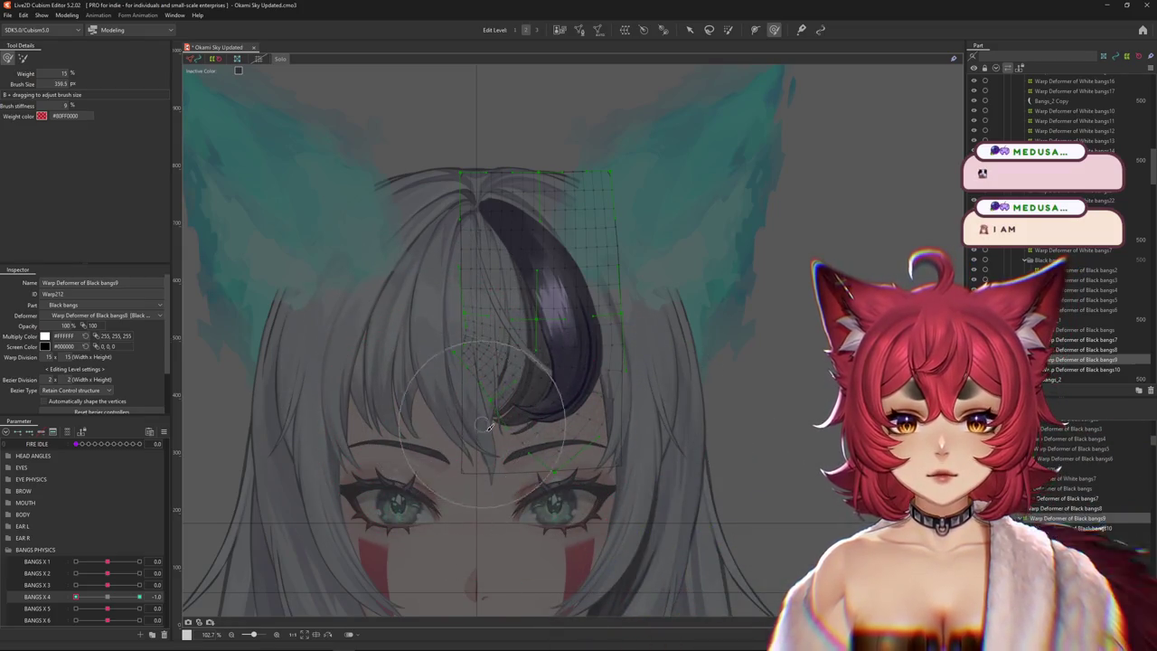
mouse_move(489, 426)
mouse_down()
mouse_move(500, 397)
mouse_move(312, 497)
mouse_up()
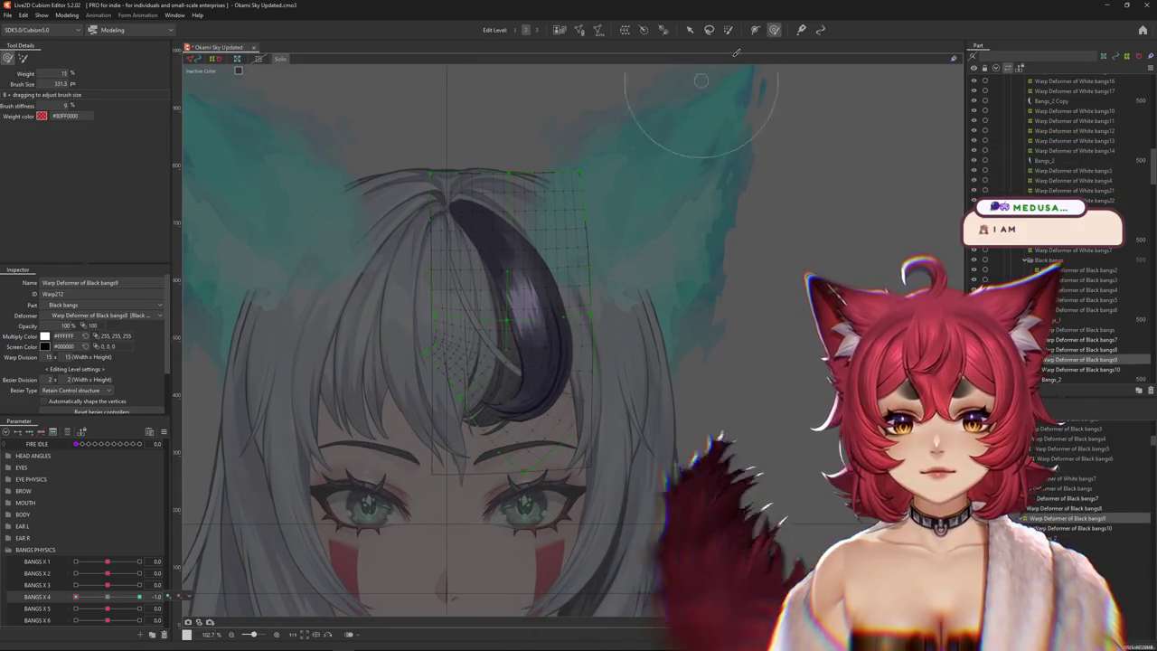
mouse_move(697, 116)
mouse_down()
mouse_move(379, 385)
mouse_move(408, 441)
mouse_move(421, 388)
mouse_up()
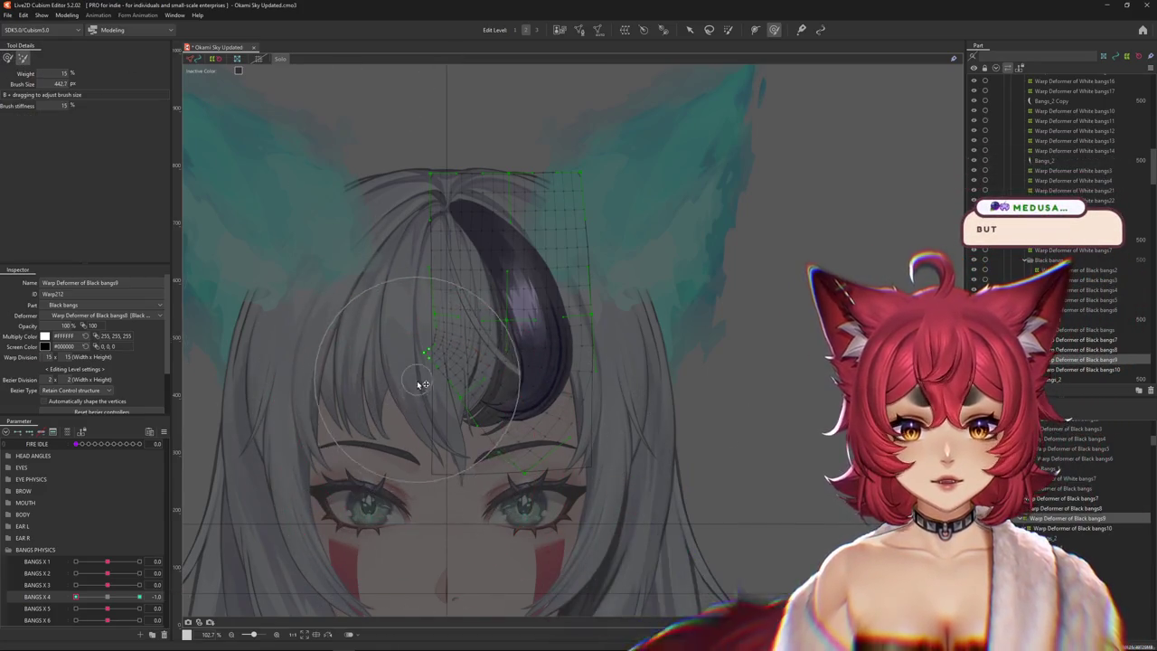
Set BANGS X 4 to -1.0 to check the swing and select the Weight Paint tool.
click(104, 598)
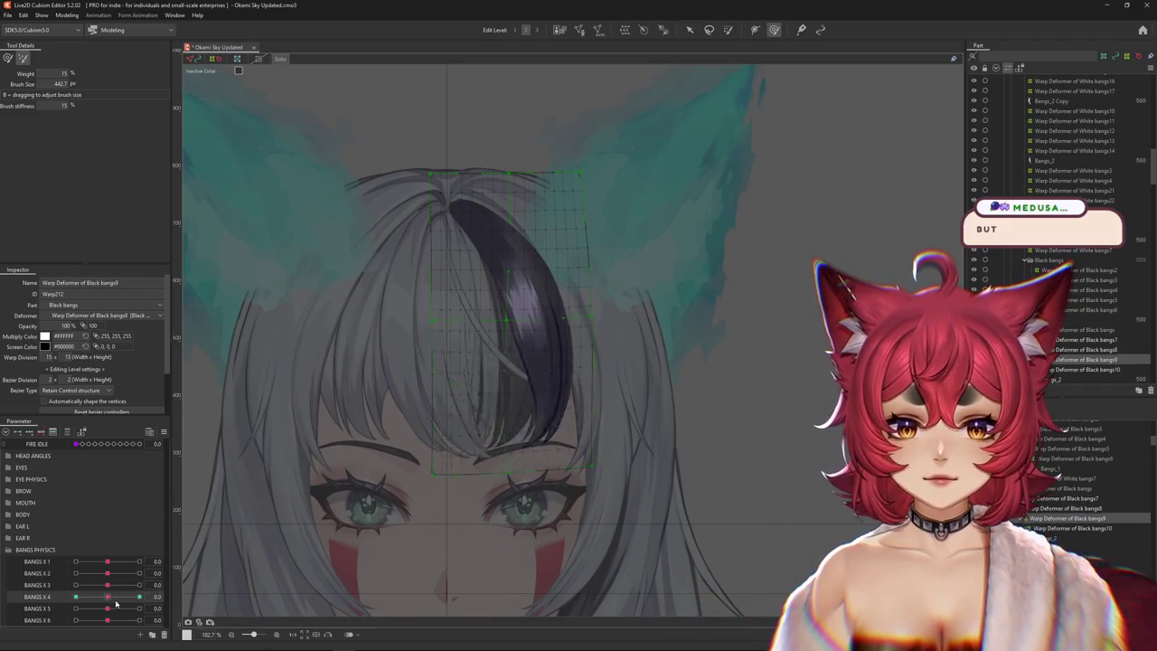
drag(116, 599, 76, 598)
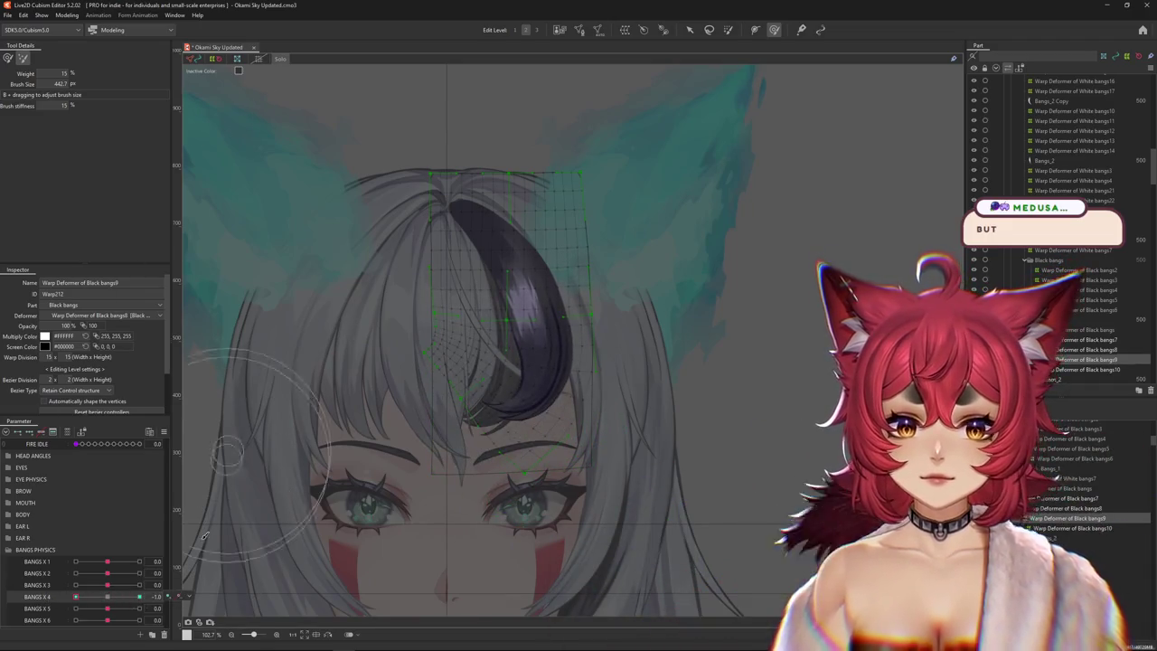
click(728, 29)
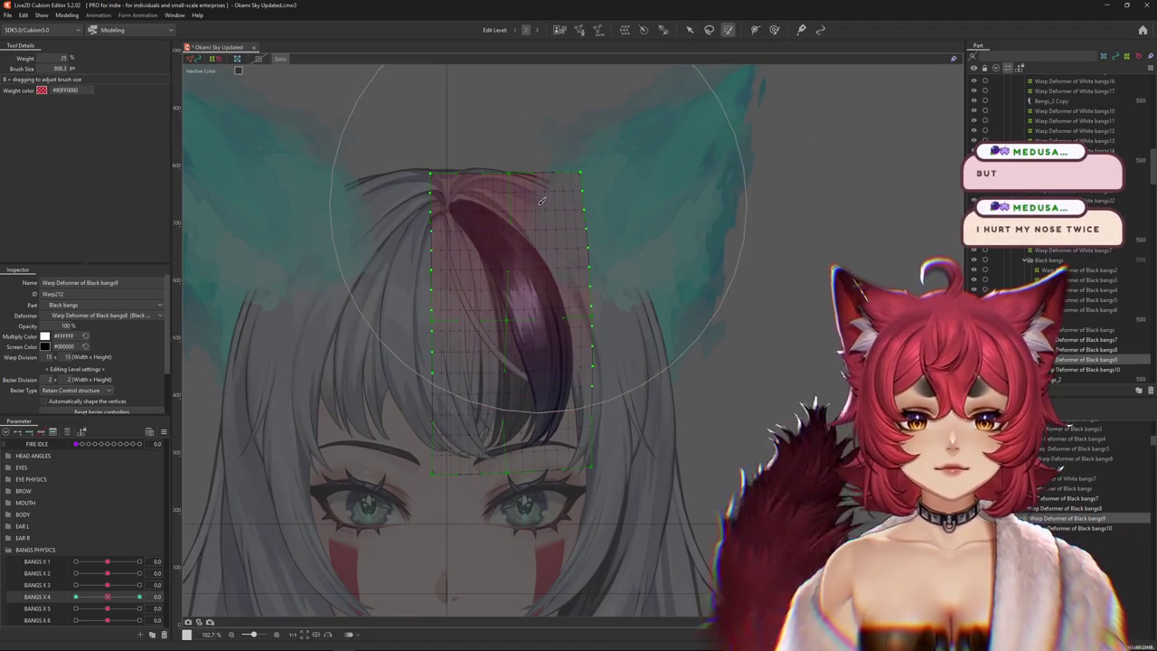
At BANGS X 4 -1.0, paint weight across the top of Black bangs9's warp, then return to 1.0.
drag(107, 599, 76, 598)
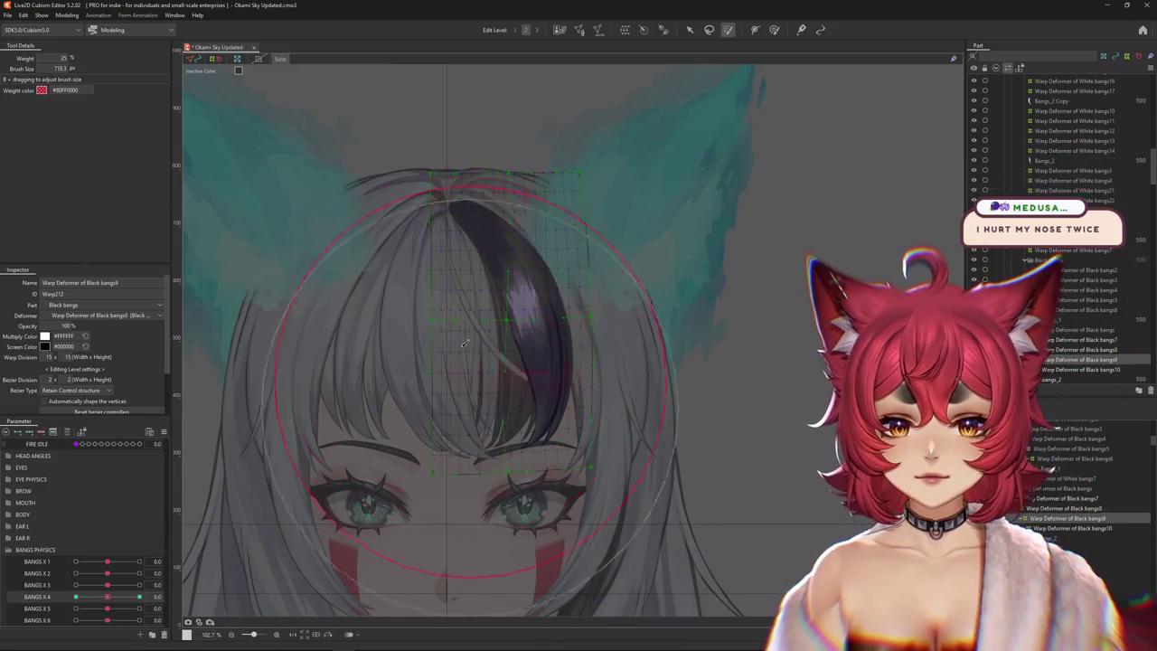
drag(531, 267, 506, 181)
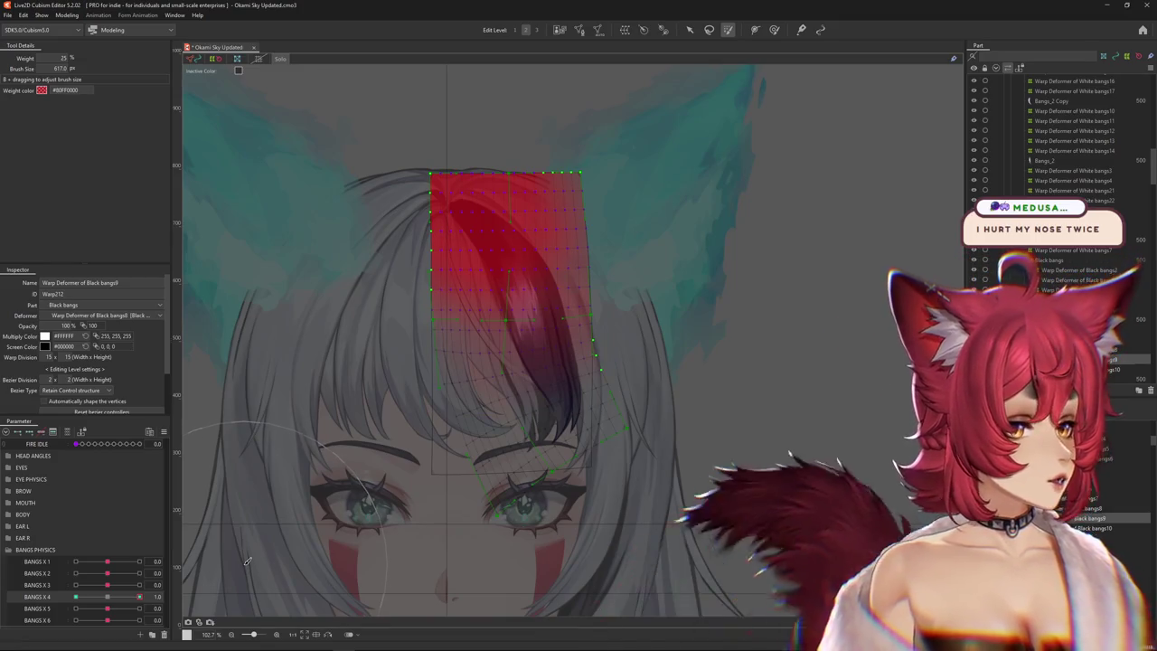
click(108, 596)
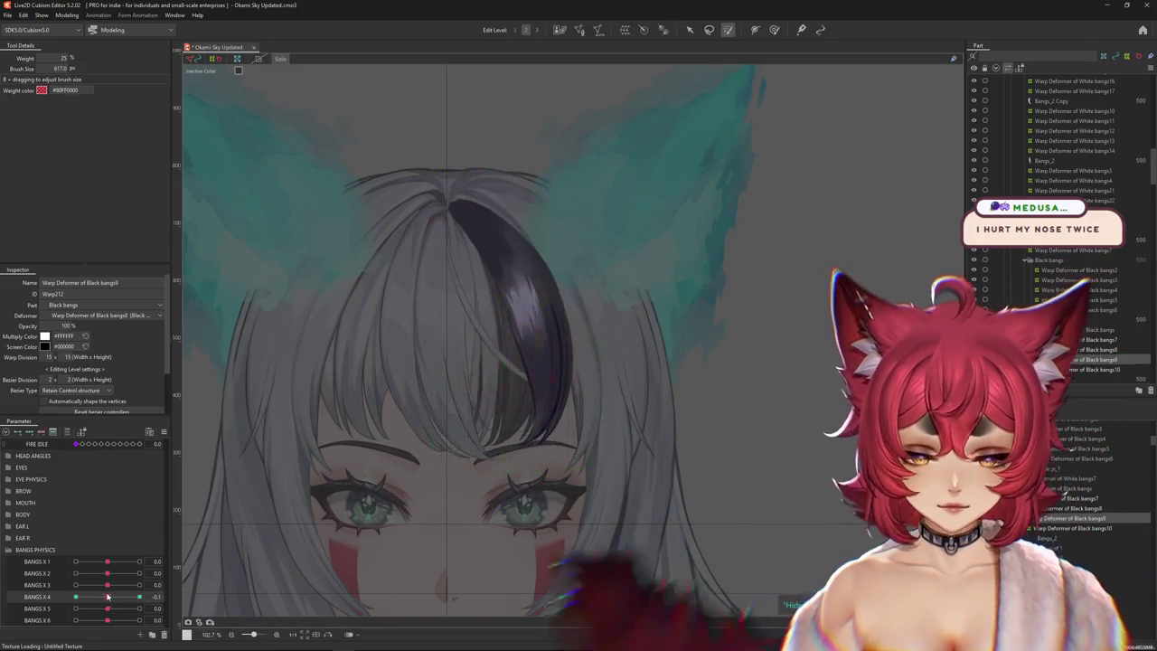
drag(108, 597, 139, 597)
Scrub BANGS X 4 between -1 and neutral to compare Black bangs9's swing.
click(774, 29)
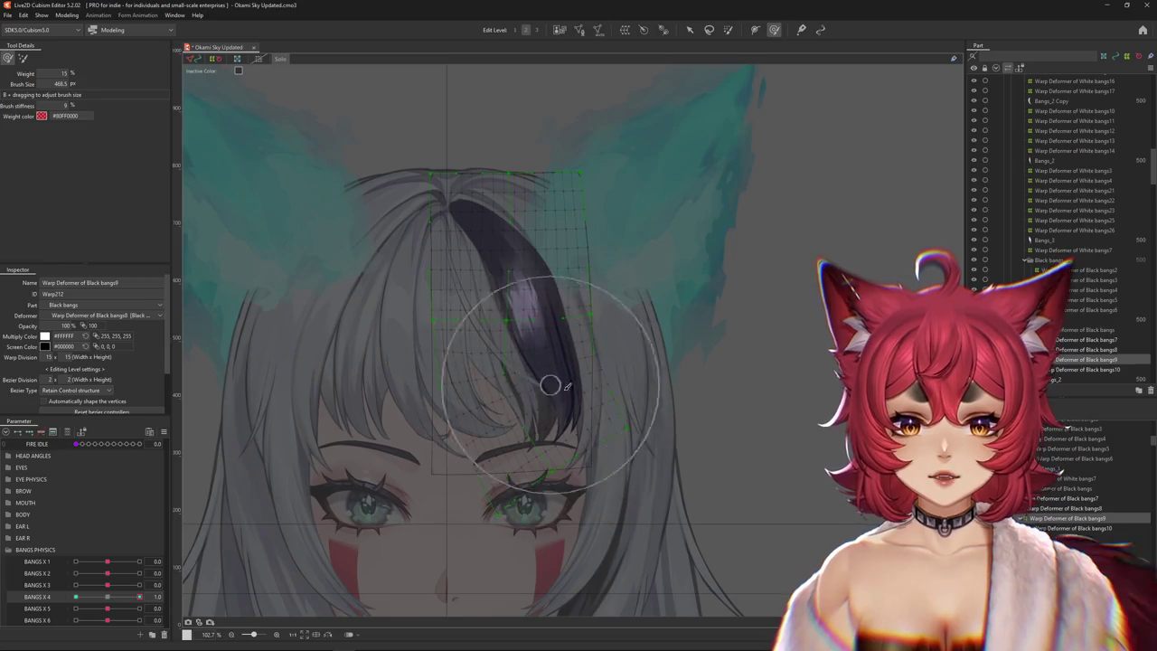
click(76, 596)
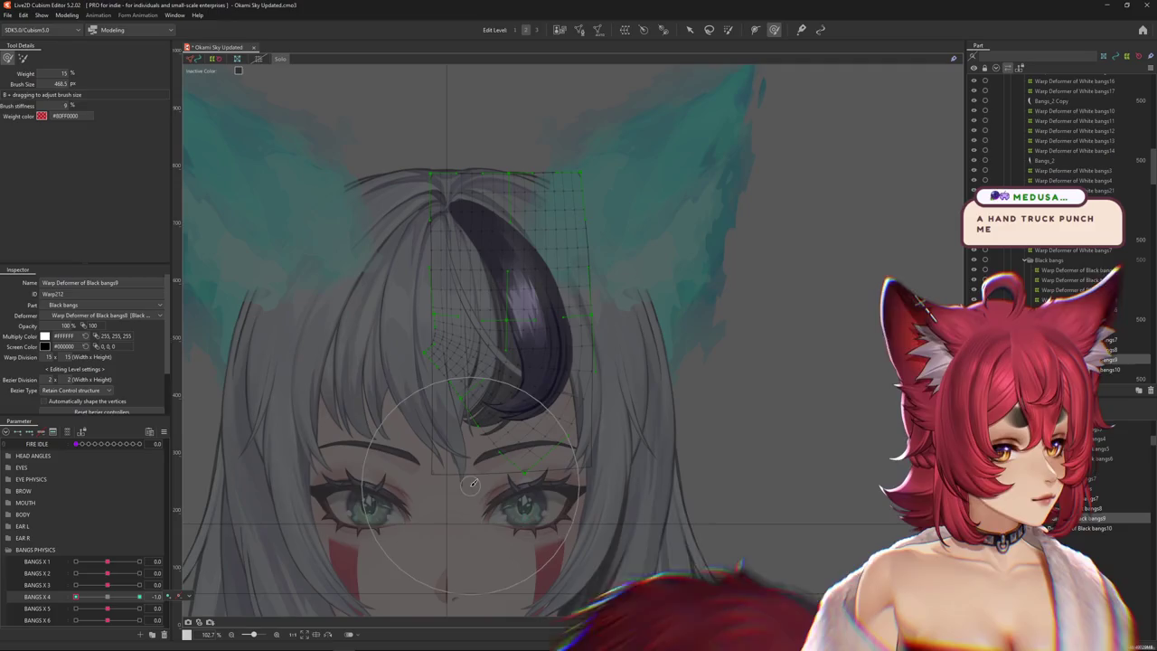
mouse_move(76, 596)
mouse_down()
mouse_move(108, 597)
mouse_move(76, 597)
mouse_up()
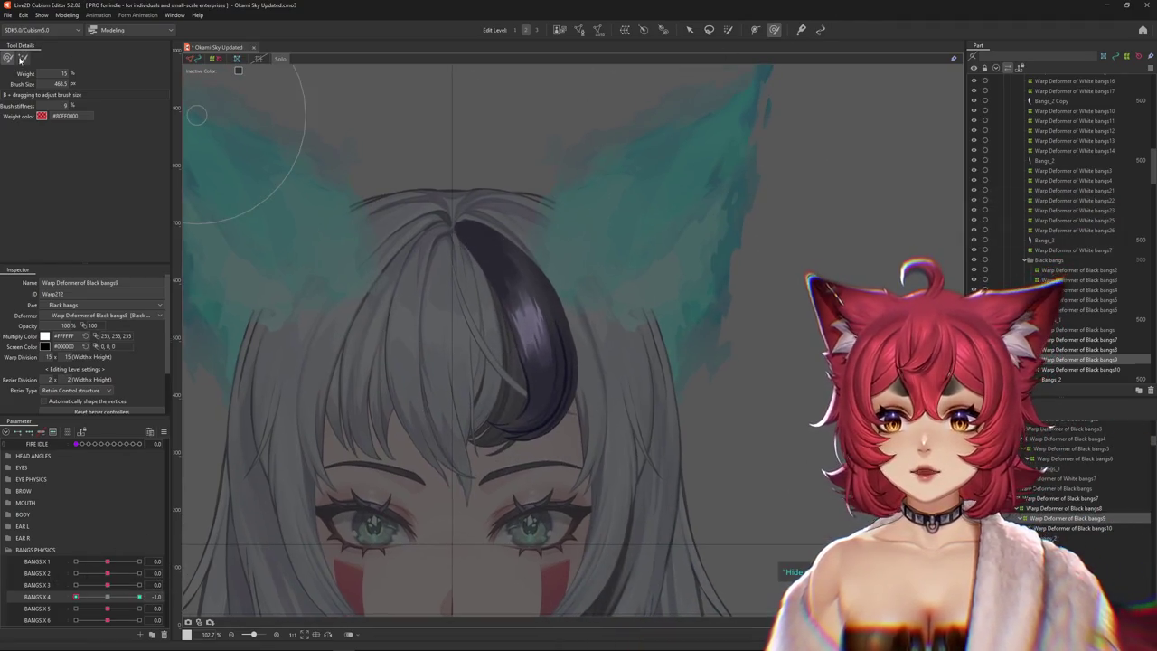
drag(76, 597, 108, 597)
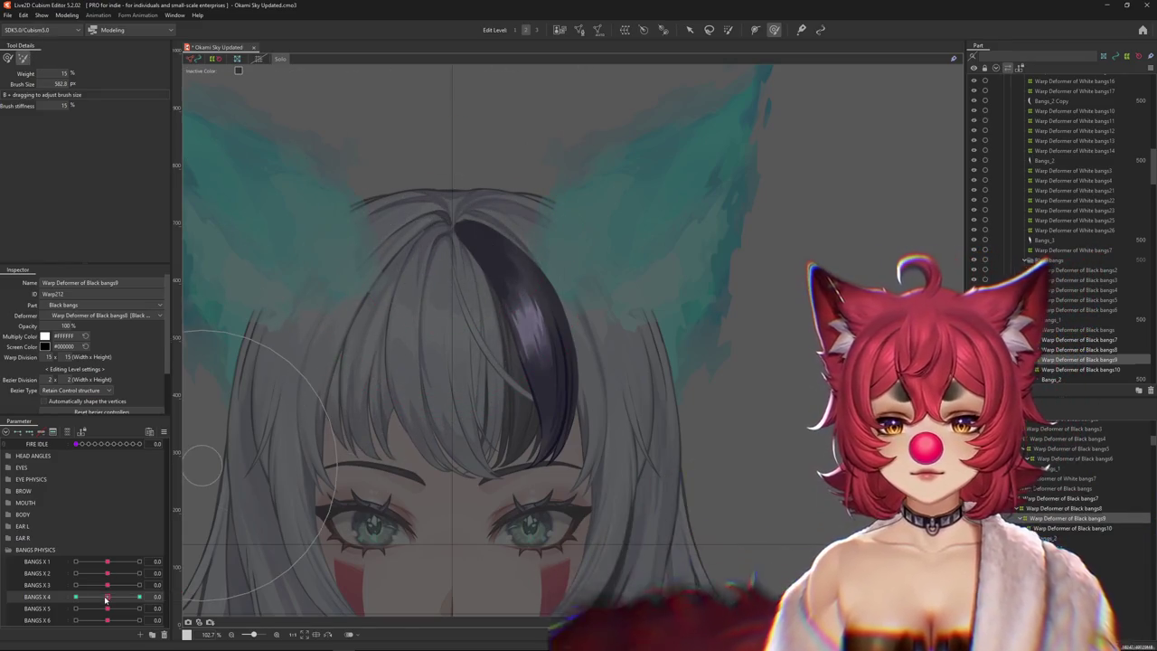
click(72, 594)
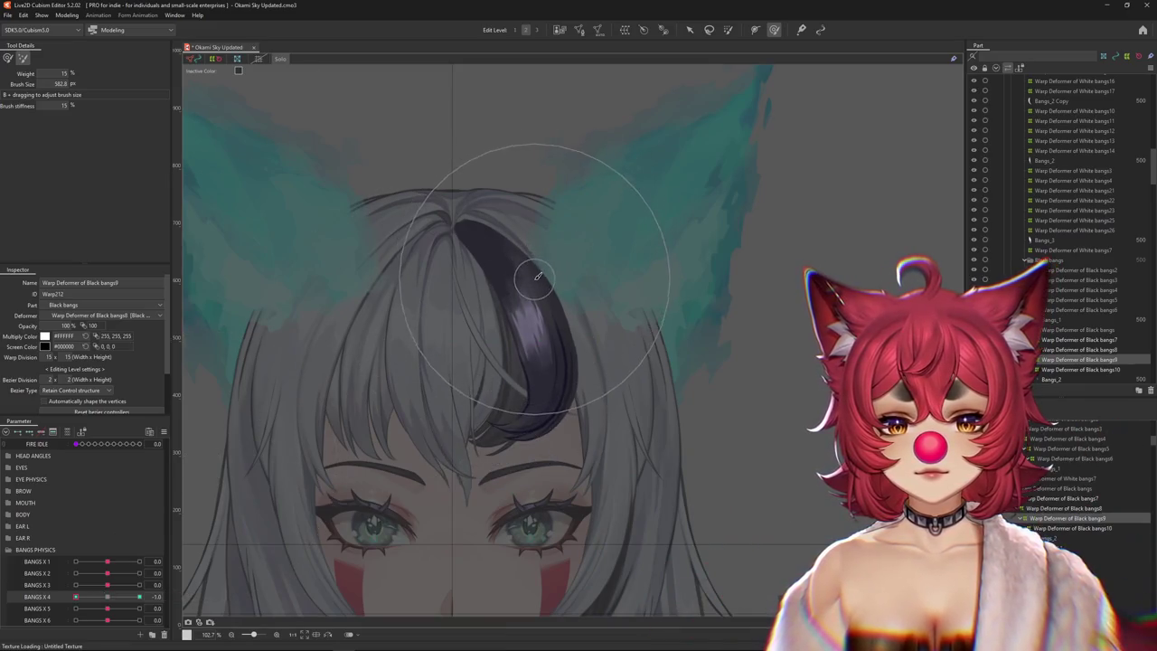
click(131, 594)
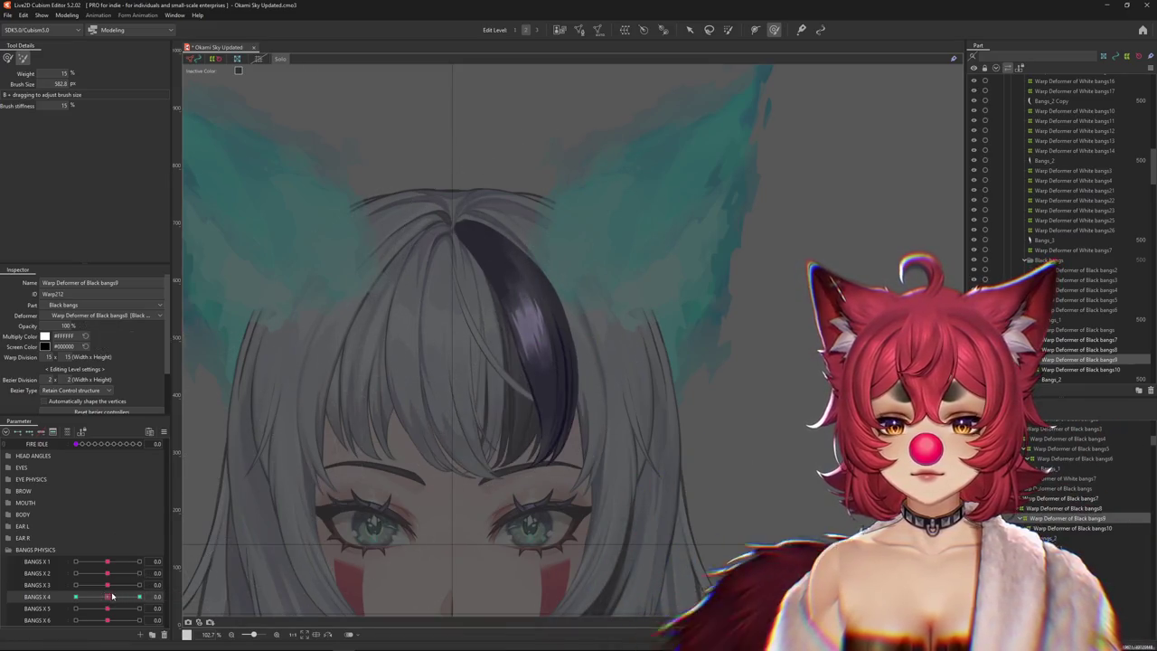
drag(131, 594, 94, 604)
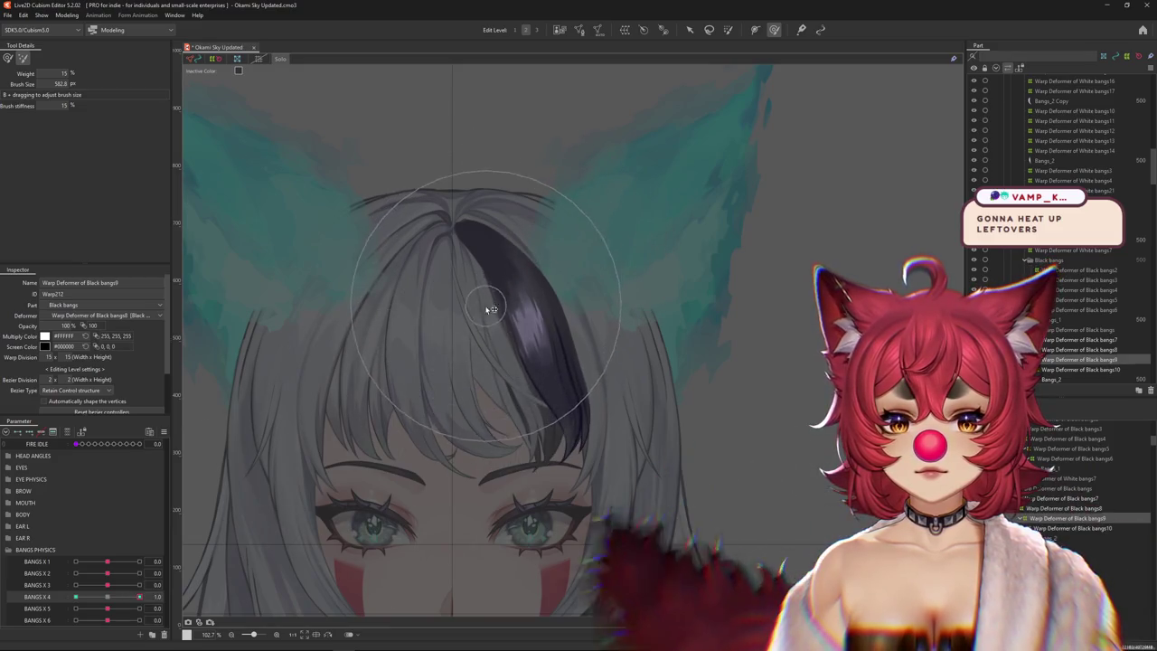
Reshape the strand with the weighted brush at BANGS X 4 1.0, then select Black bangs10's deformer.
click(76, 596)
click(108, 597)
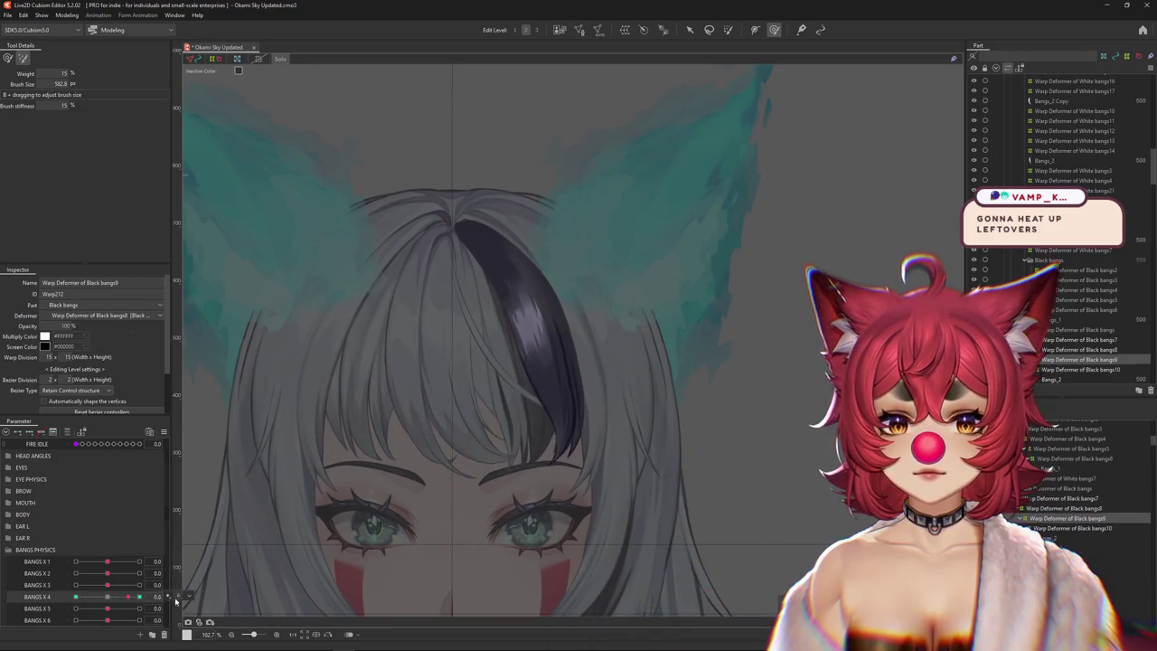
mouse_move(107, 597)
mouse_down()
mouse_move(78, 598)
mouse_move(140, 597)
mouse_up()
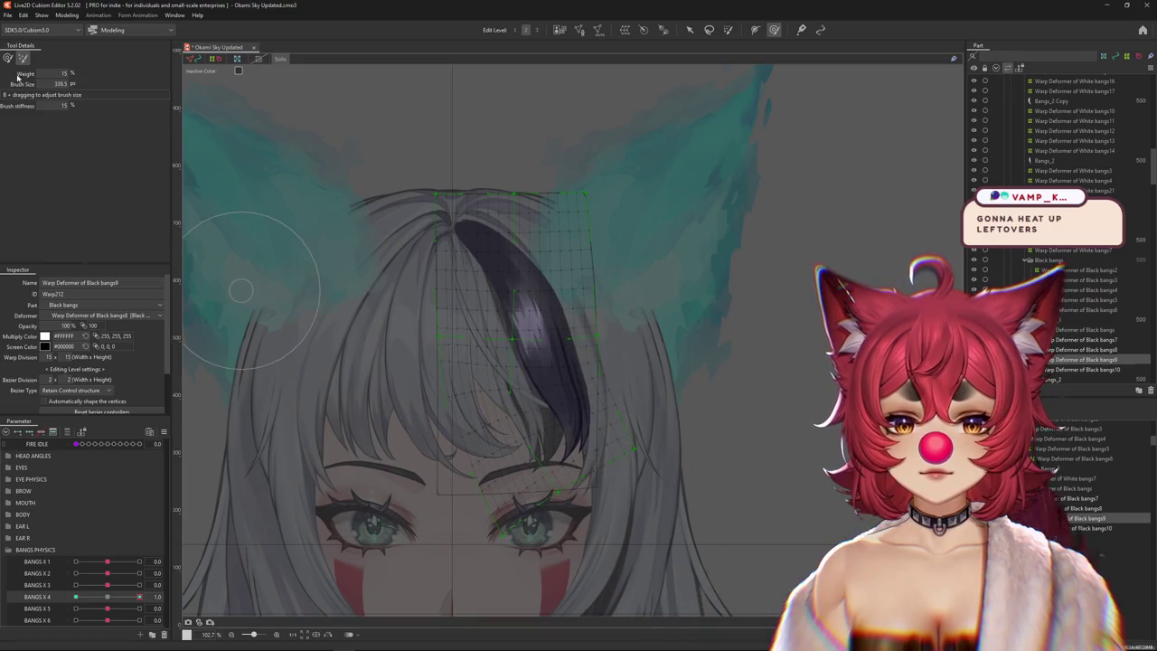
click(7, 58)
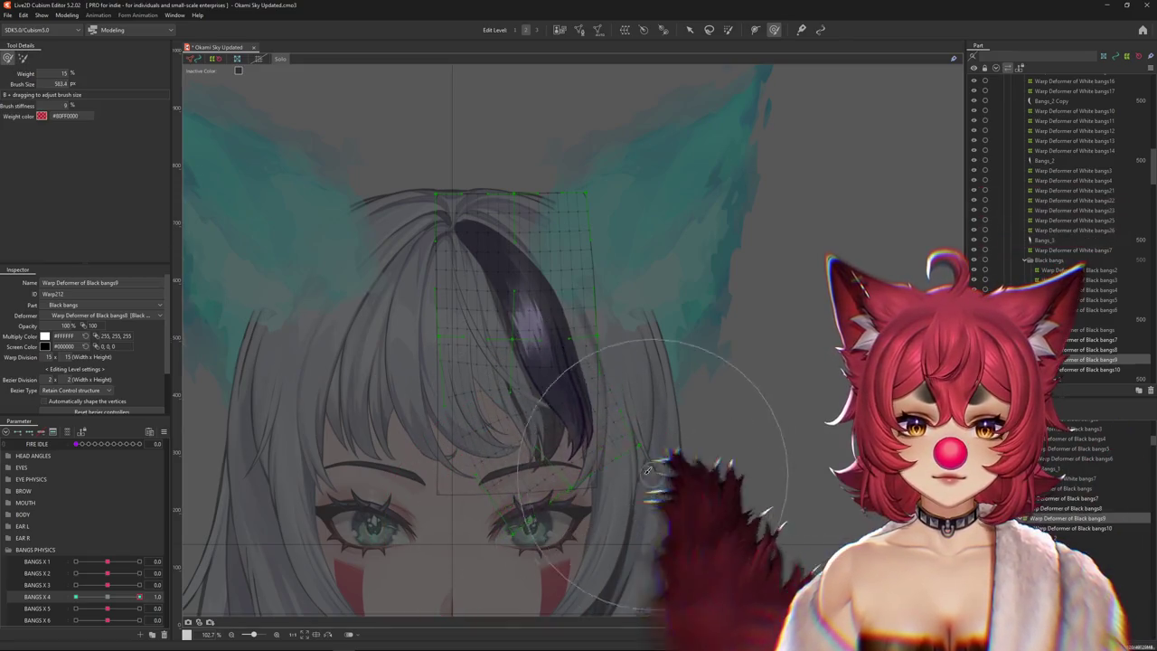
drag(140, 597, 132, 598)
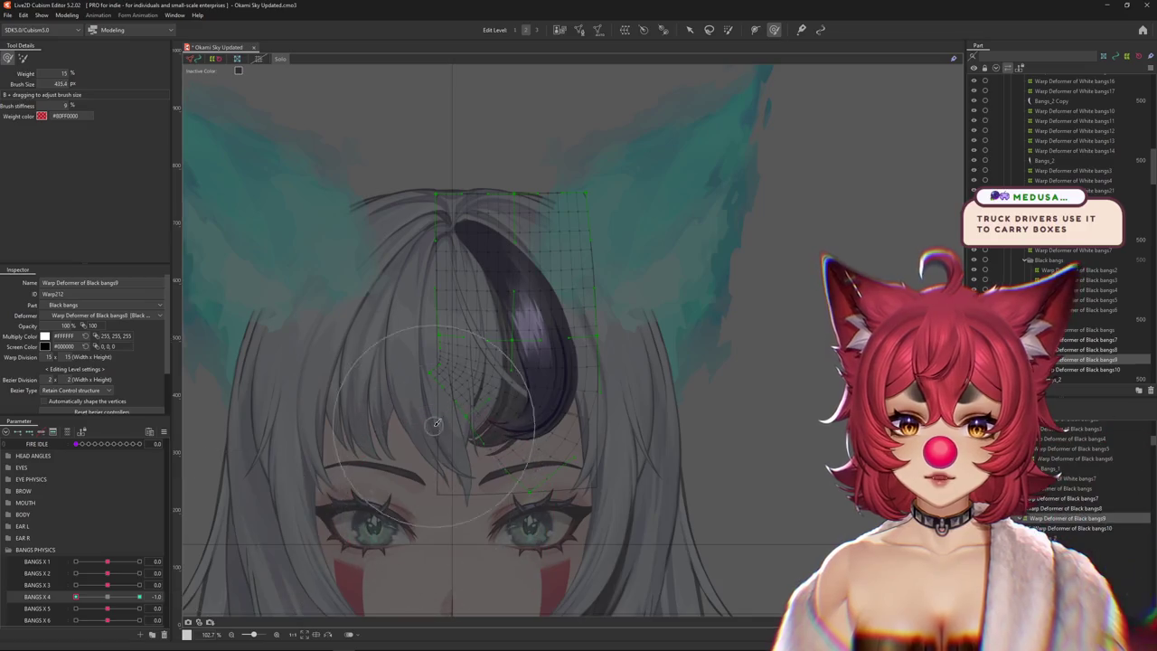
click(61, 435)
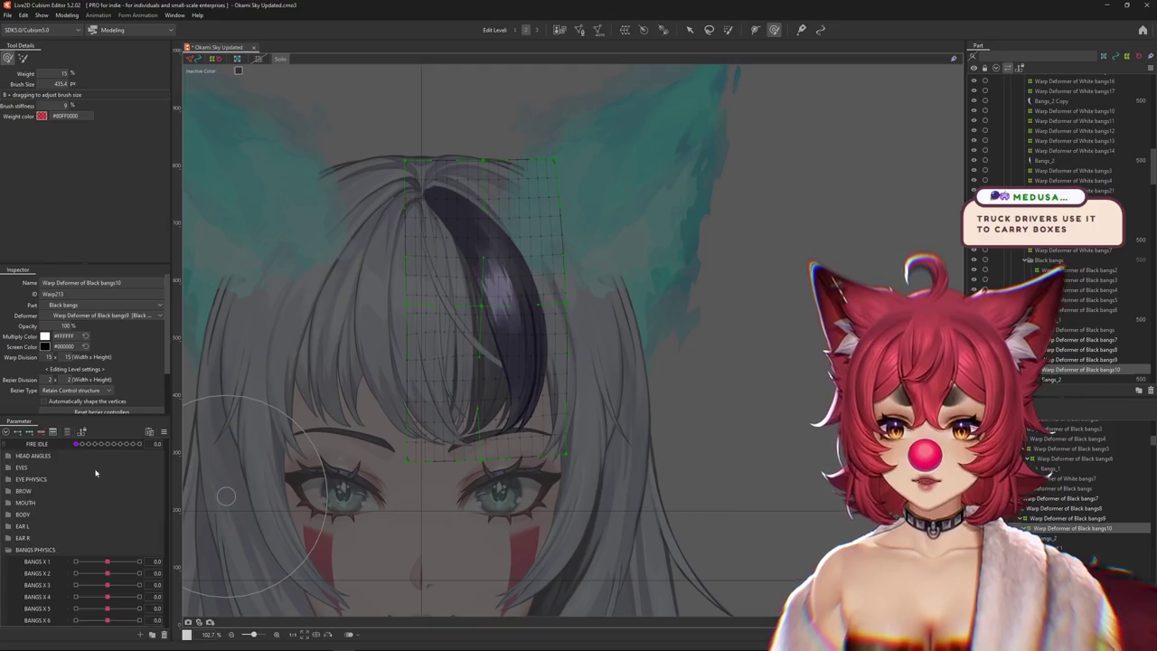
Add BANGS X 5 keyforms, set it to 1.0, and bend Black bangs10 along a temporary path.
click(115, 595)
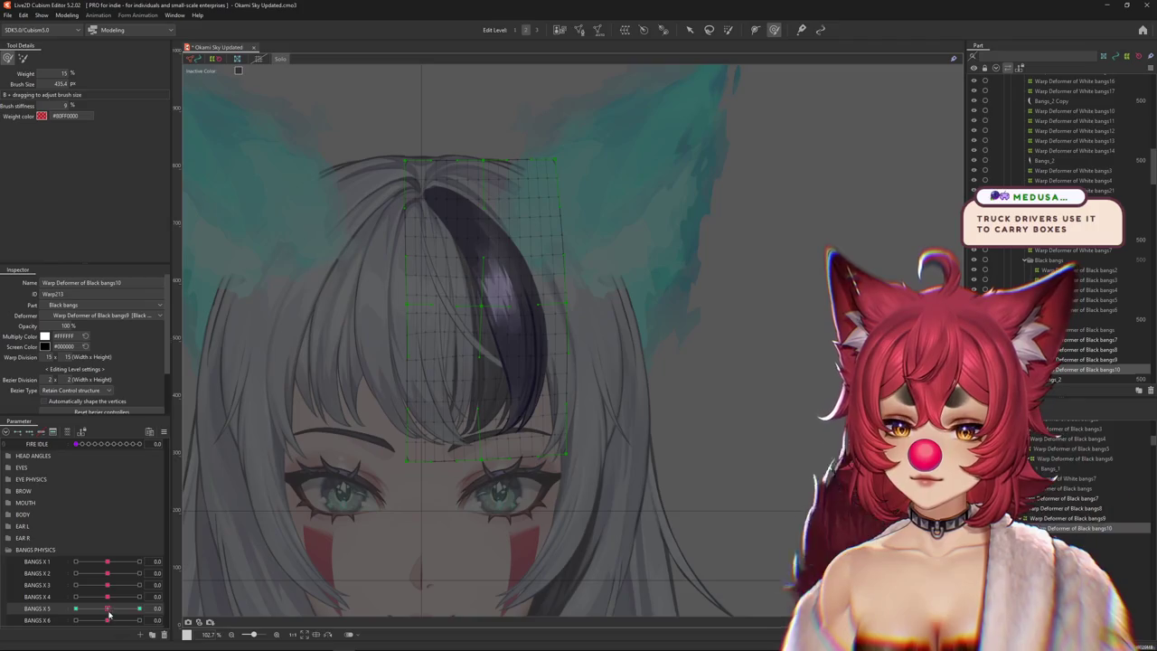
click(139, 608)
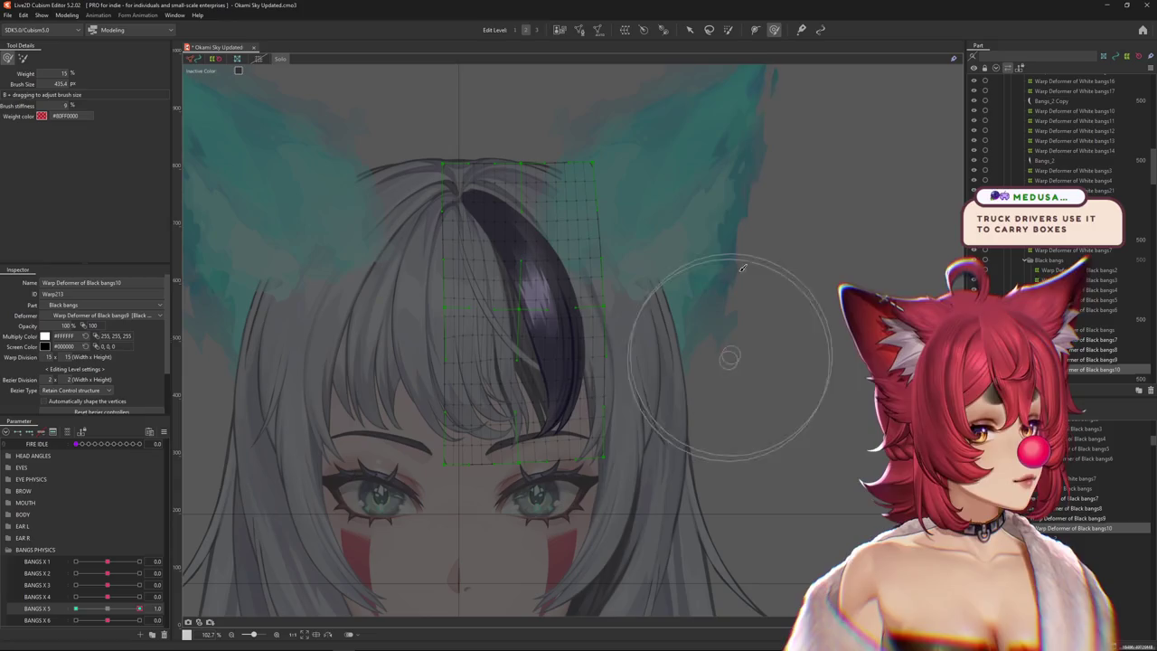
click(688, 30)
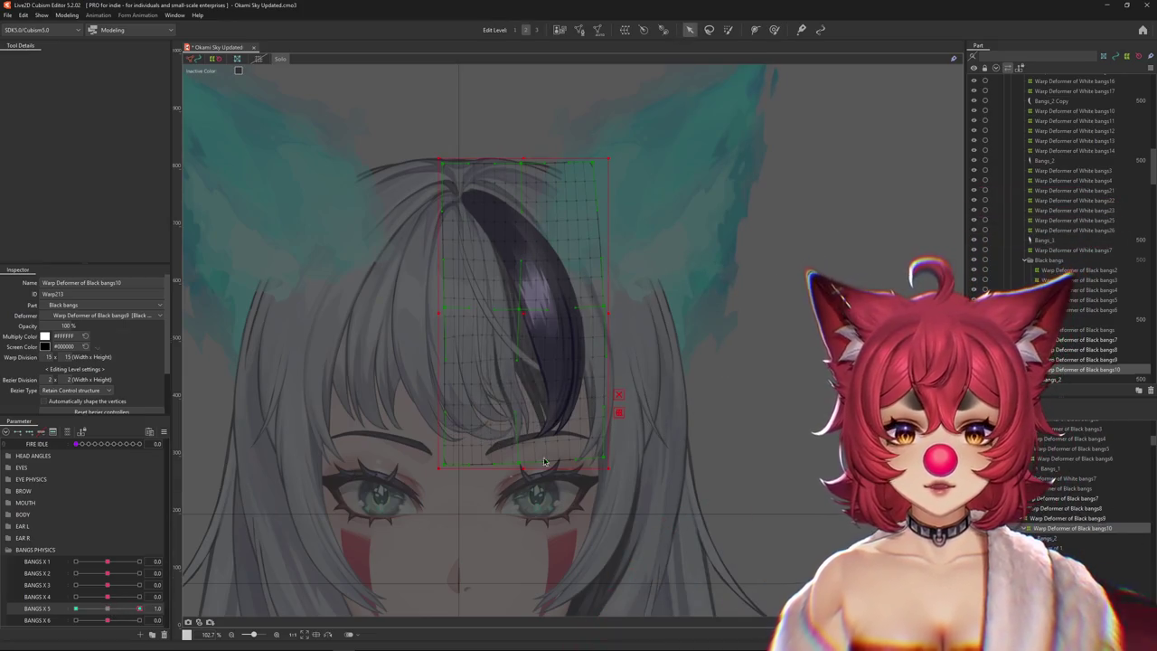
key(ctrl+t)
click(78, 58)
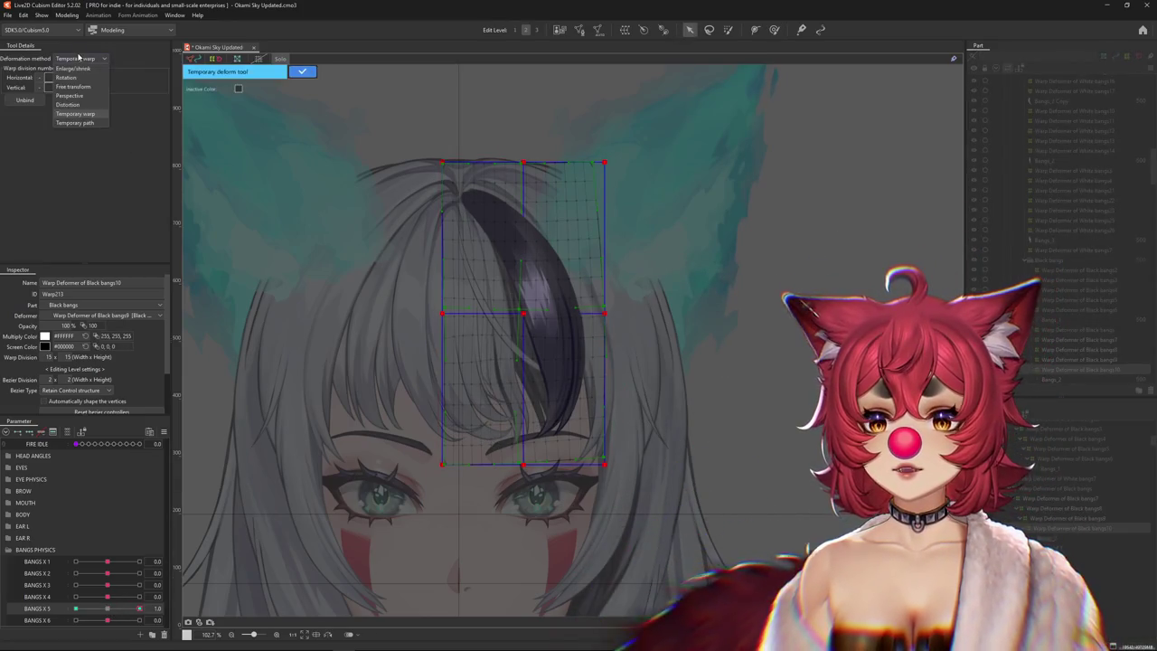
click(76, 122)
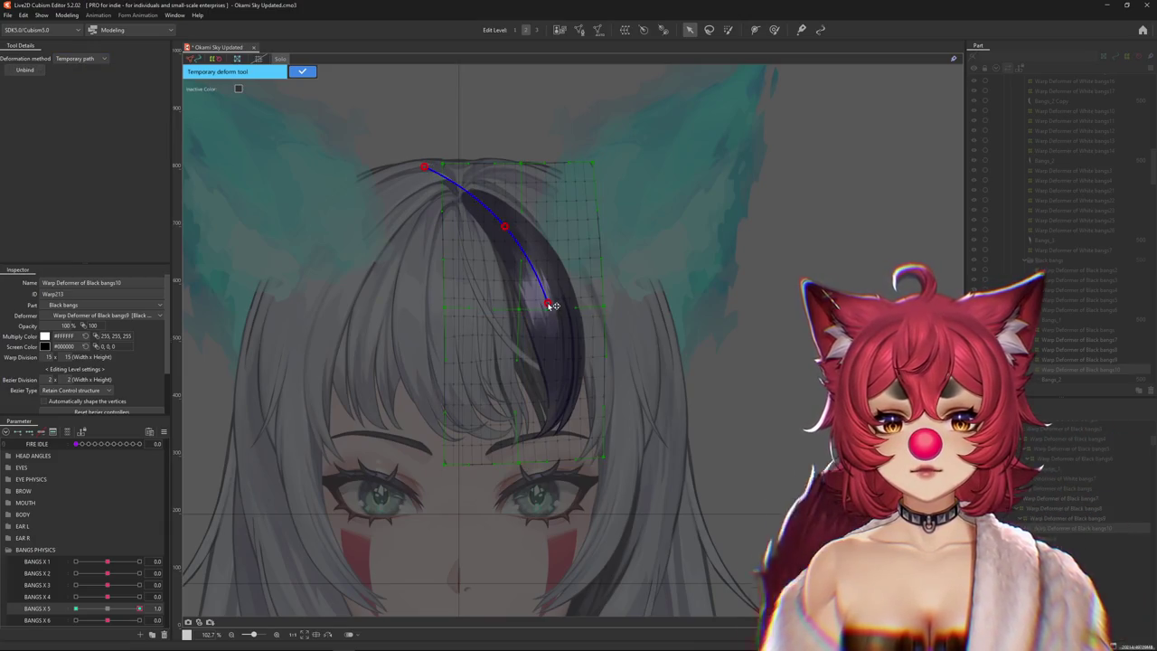
click(559, 377)
click(520, 516)
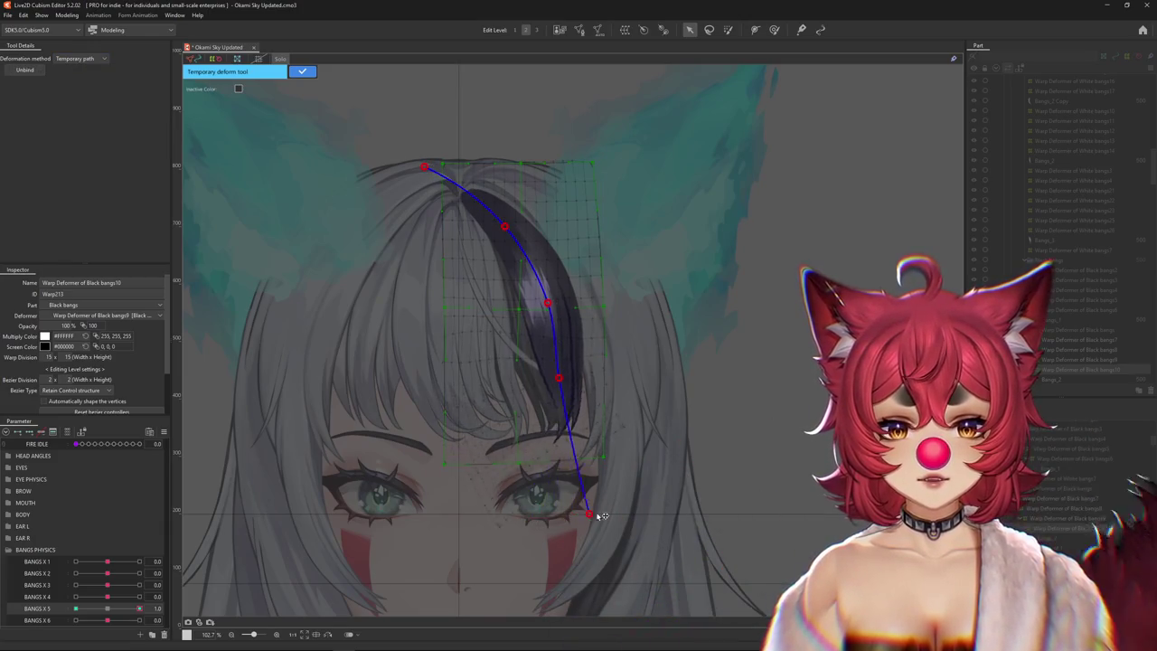
key(Return)
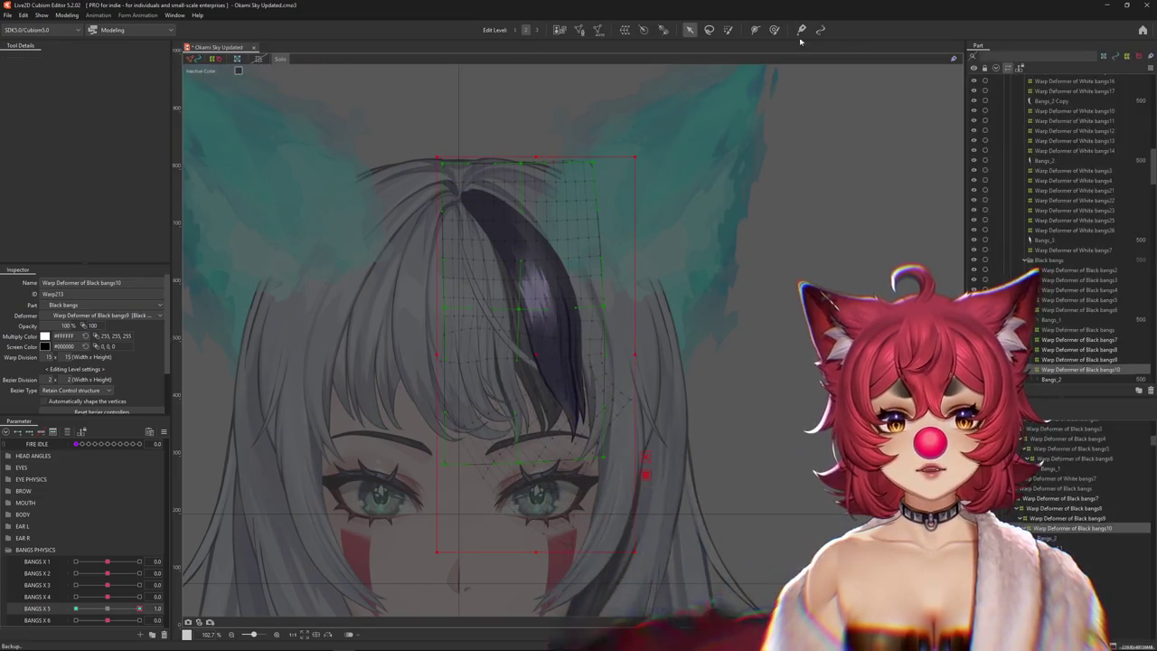
Refine the strand with the warp brush, then set BANGS X 5 to -1.
drag(621, 348, 628, 490)
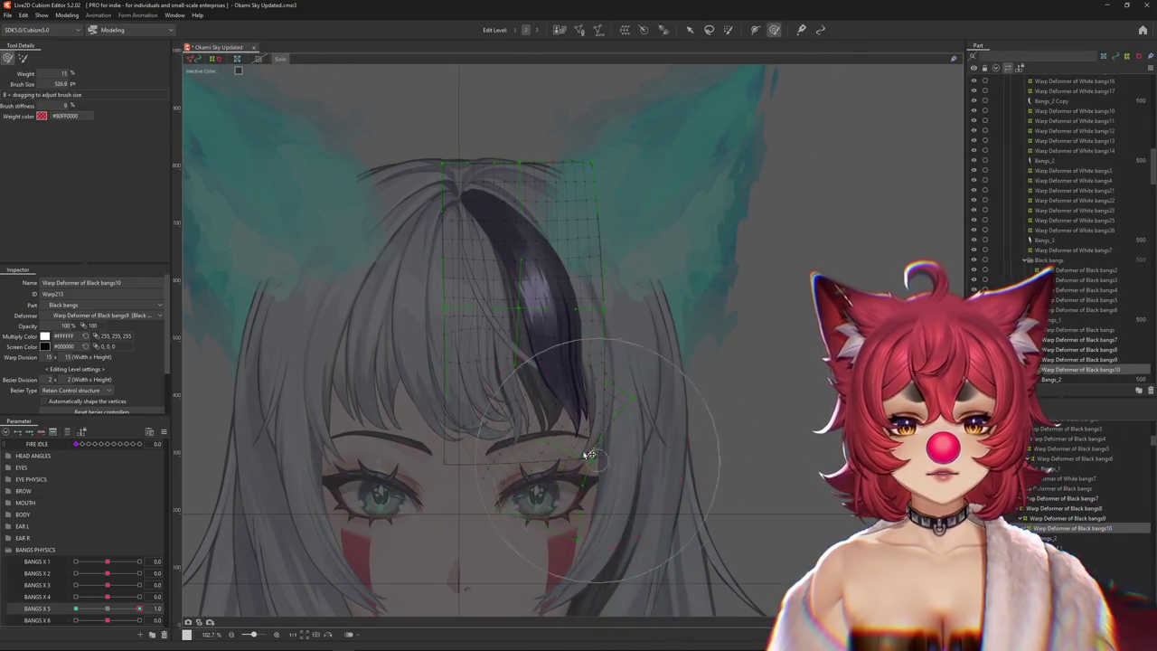
mouse_move(556, 385)
mouse_down()
mouse_move(564, 395)
mouse_move(600, 375)
mouse_up()
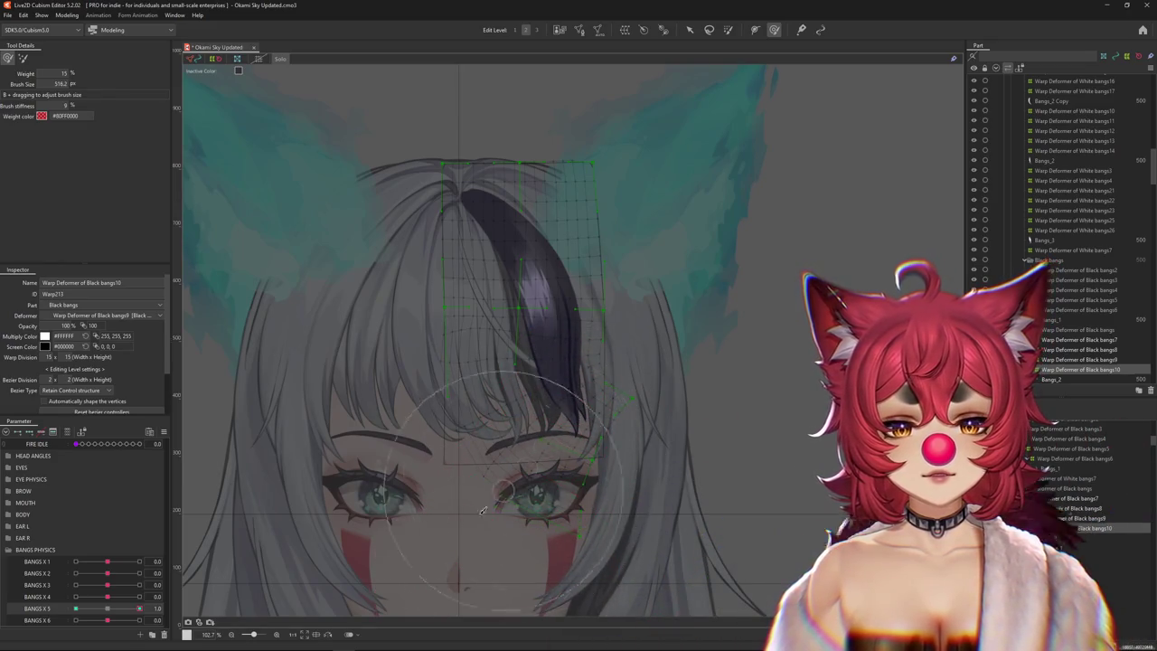
drag(483, 510, 462, 462)
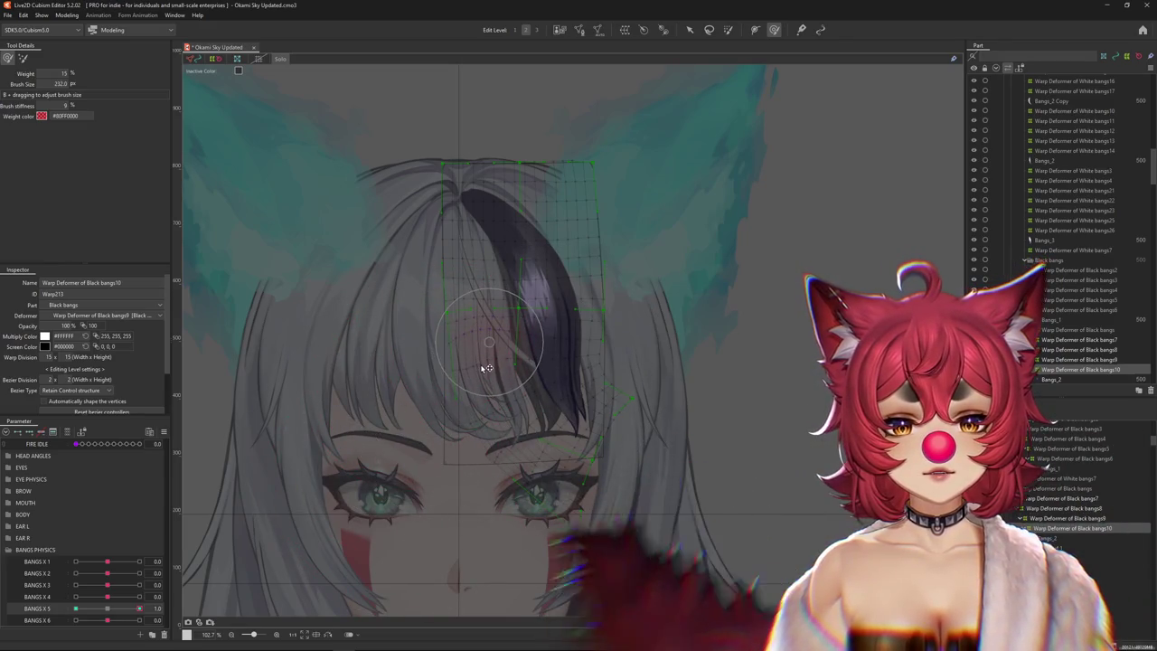
mouse_move(482, 377)
mouse_down()
mouse_move(486, 454)
mouse_move(667, 523)
mouse_up()
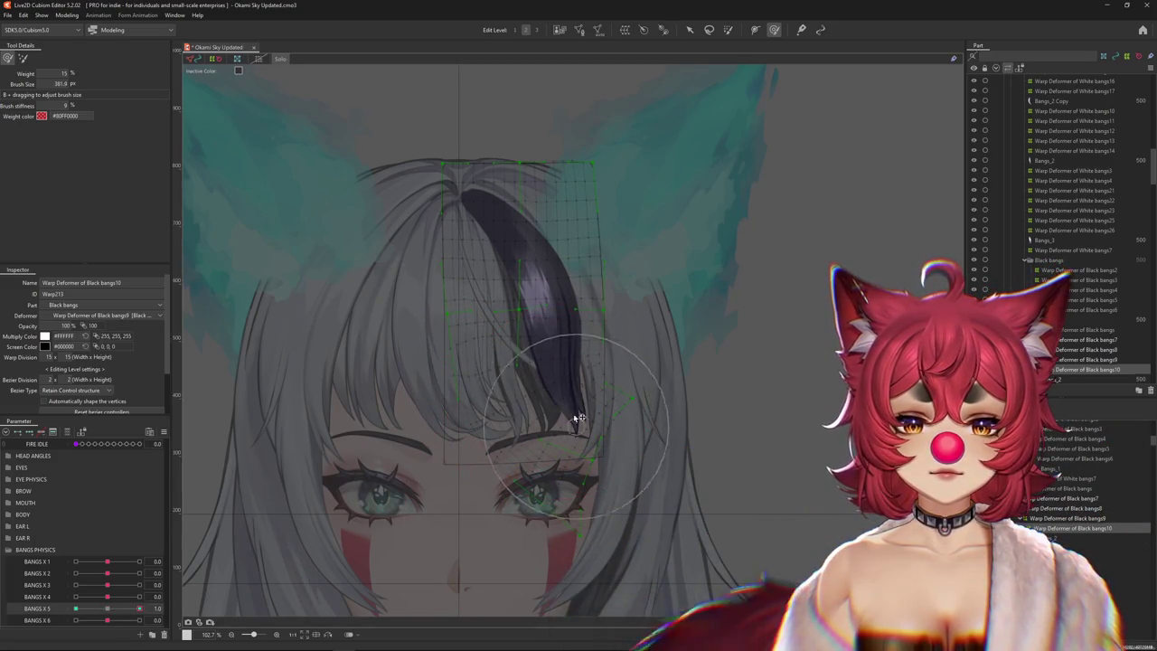
drag(503, 388, 560, 413)
click(138, 608)
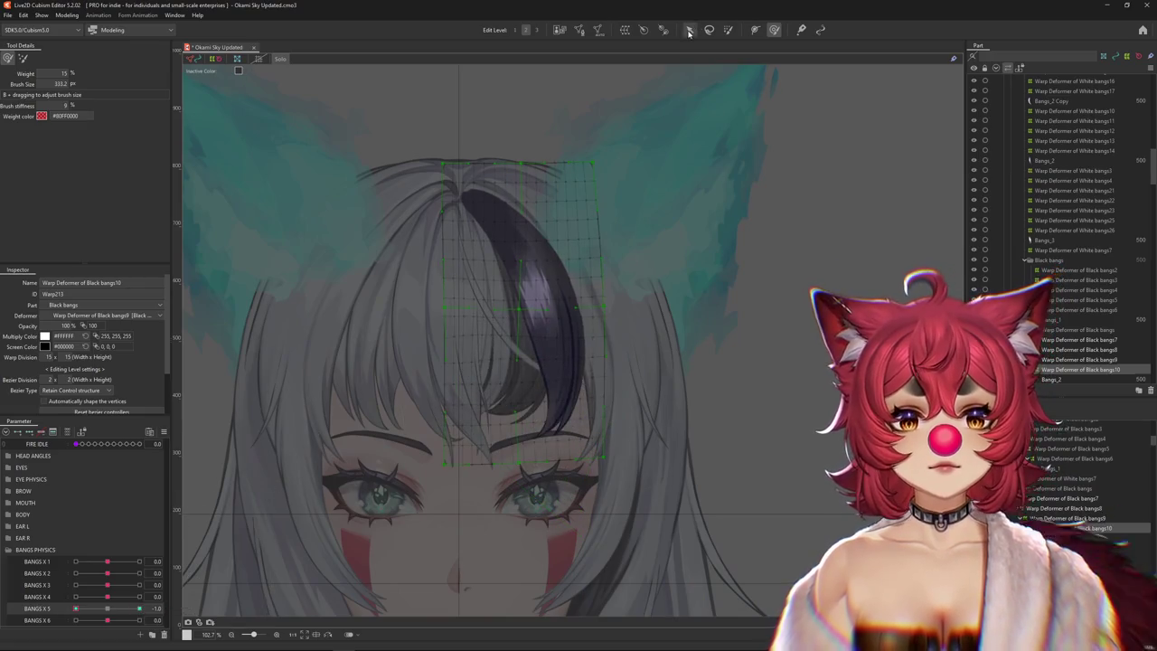
Bend the strand the other way along a temporary path at BANGS X 5 -1.0.
click(688, 31)
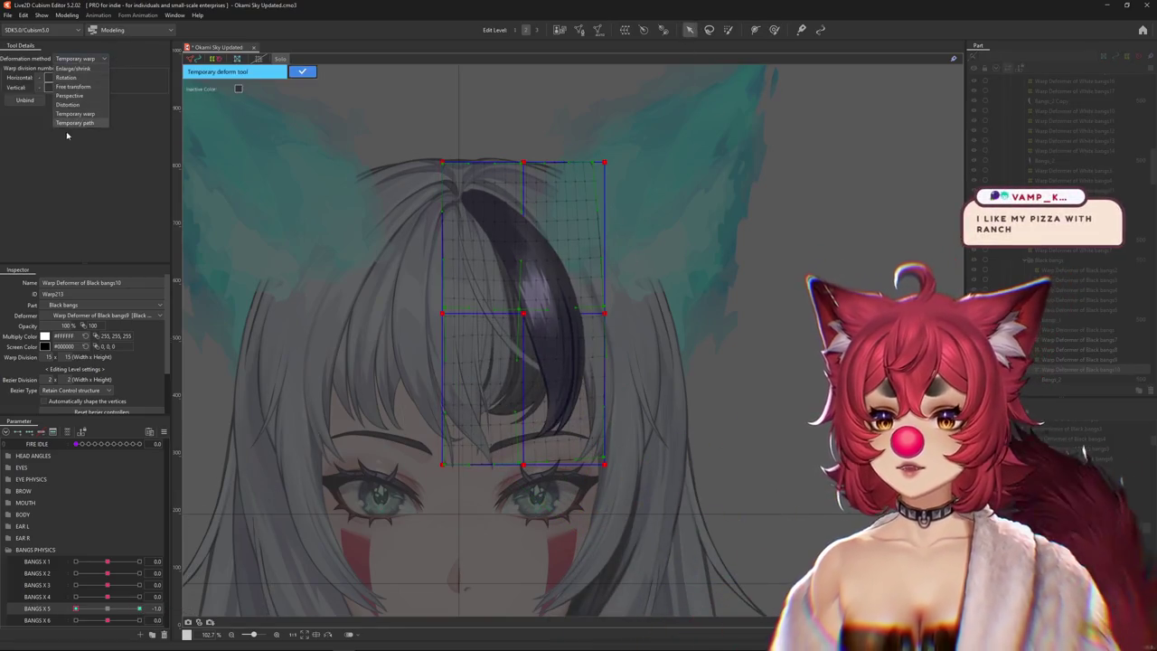
click(79, 123)
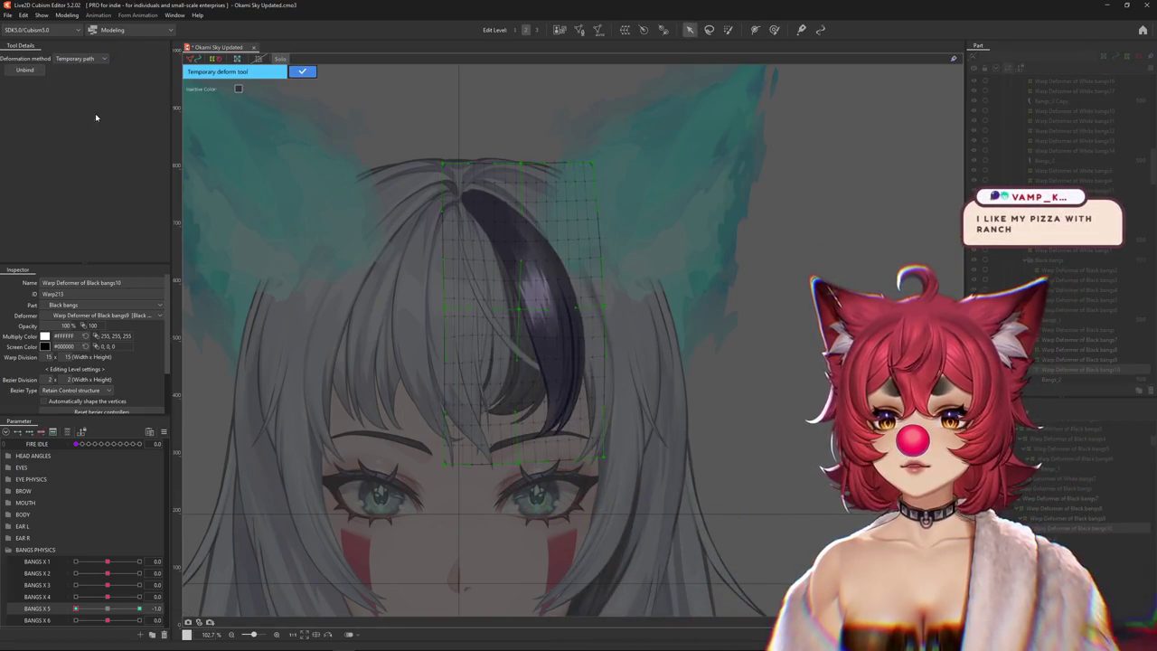
click(553, 327)
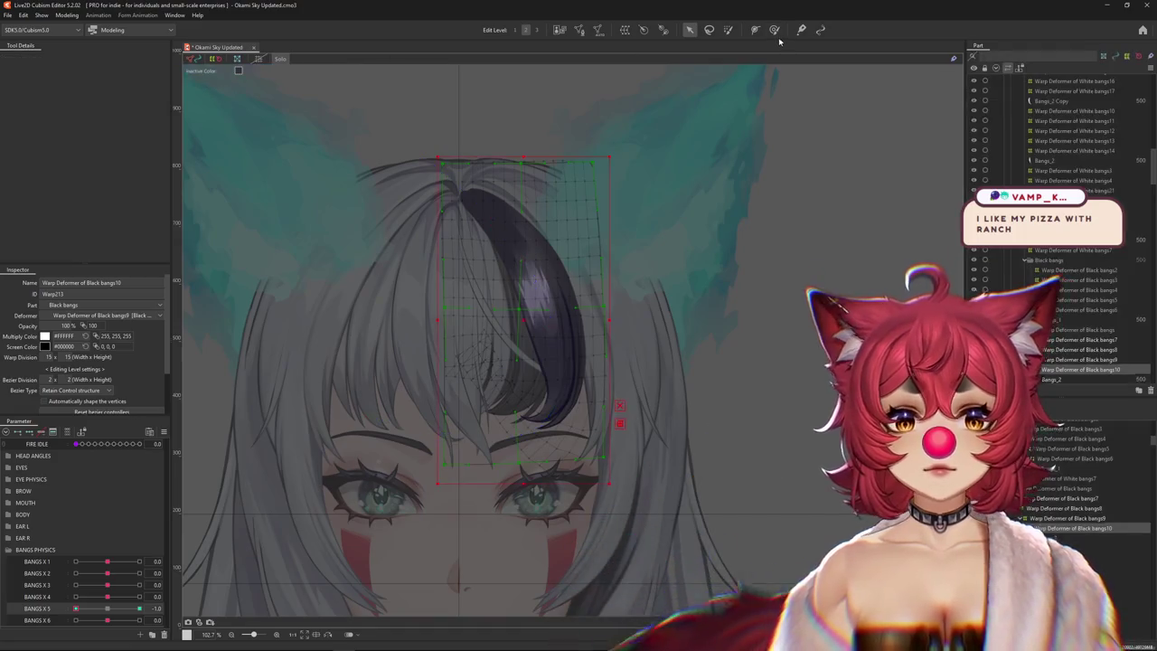
key(b)
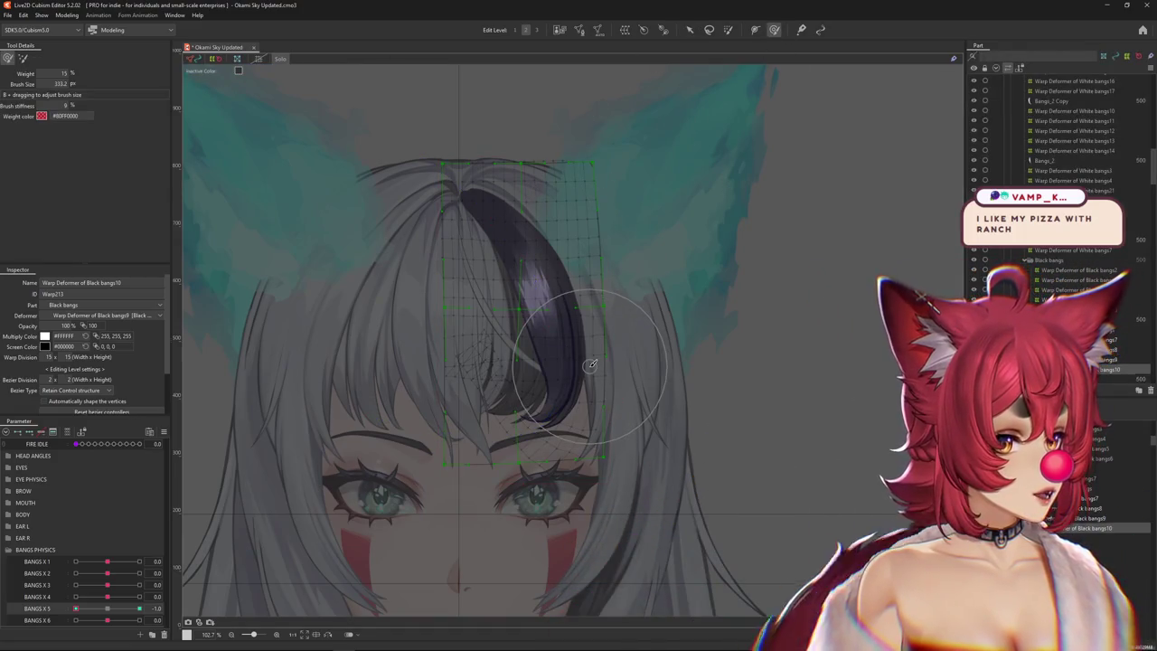
Brush-sculpt the dark bang's lower curl, then reset BANGS X 5 to 0.
mouse_move(583, 371)
mouse_down()
mouse_move(461, 425)
mouse_move(550, 396)
mouse_move(594, 459)
mouse_move(572, 473)
mouse_up()
drag(533, 440, 506, 416)
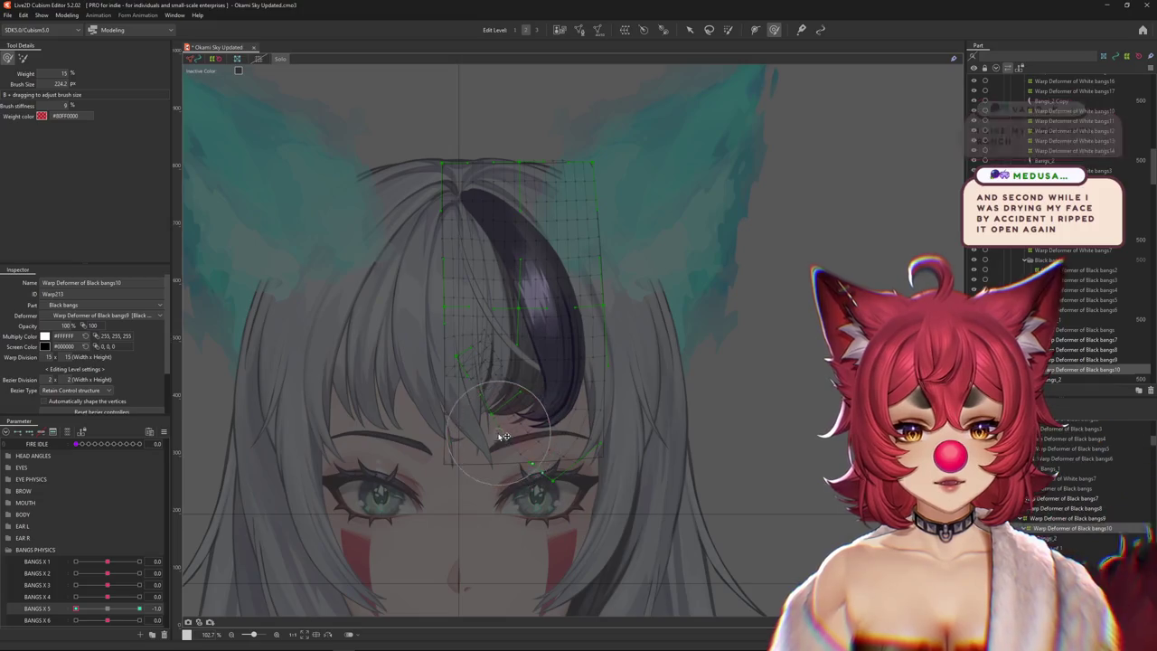
drag(387, 349, 402, 357)
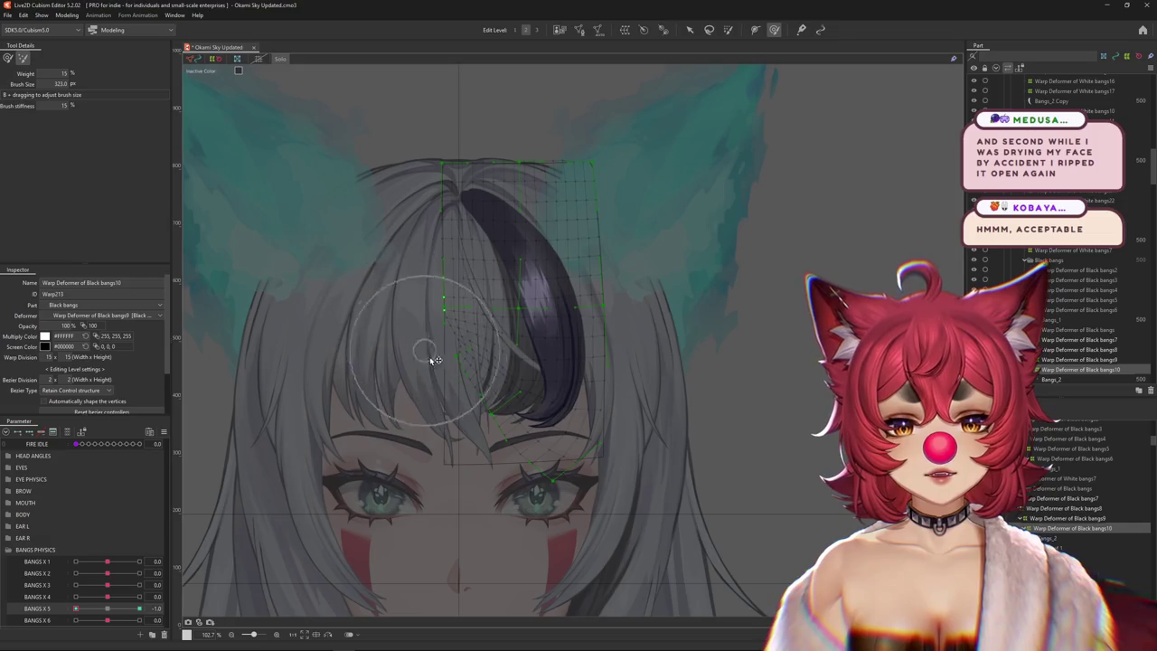
mouse_move(474, 413)
mouse_down()
mouse_move(454, 449)
mouse_move(403, 459)
mouse_up()
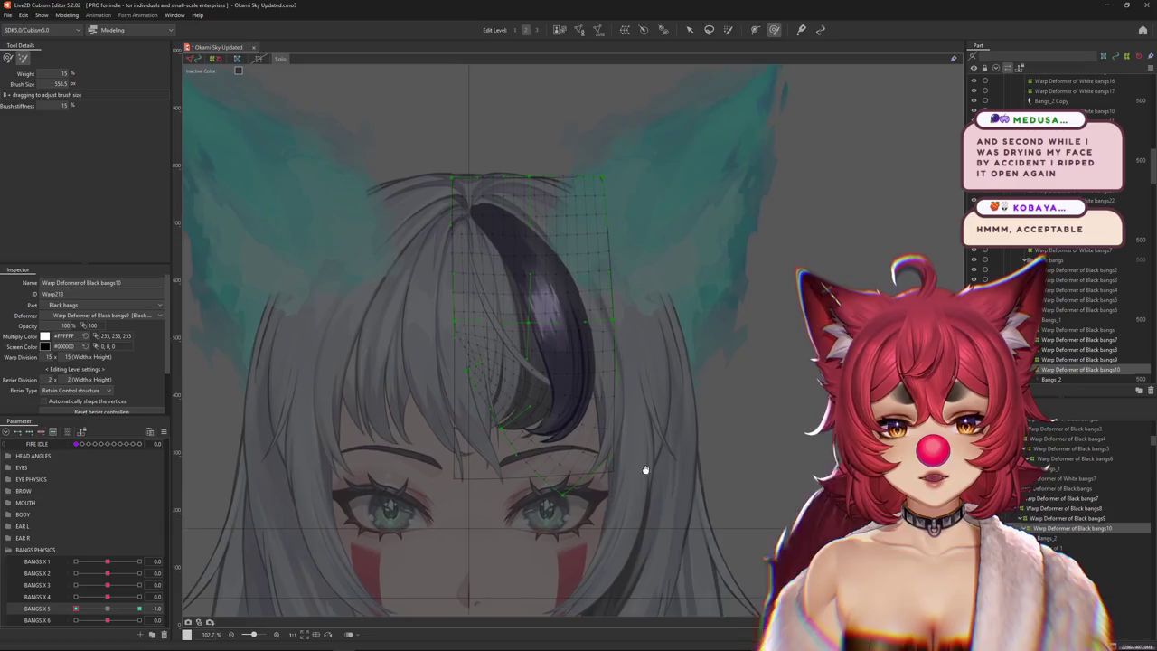
click(109, 612)
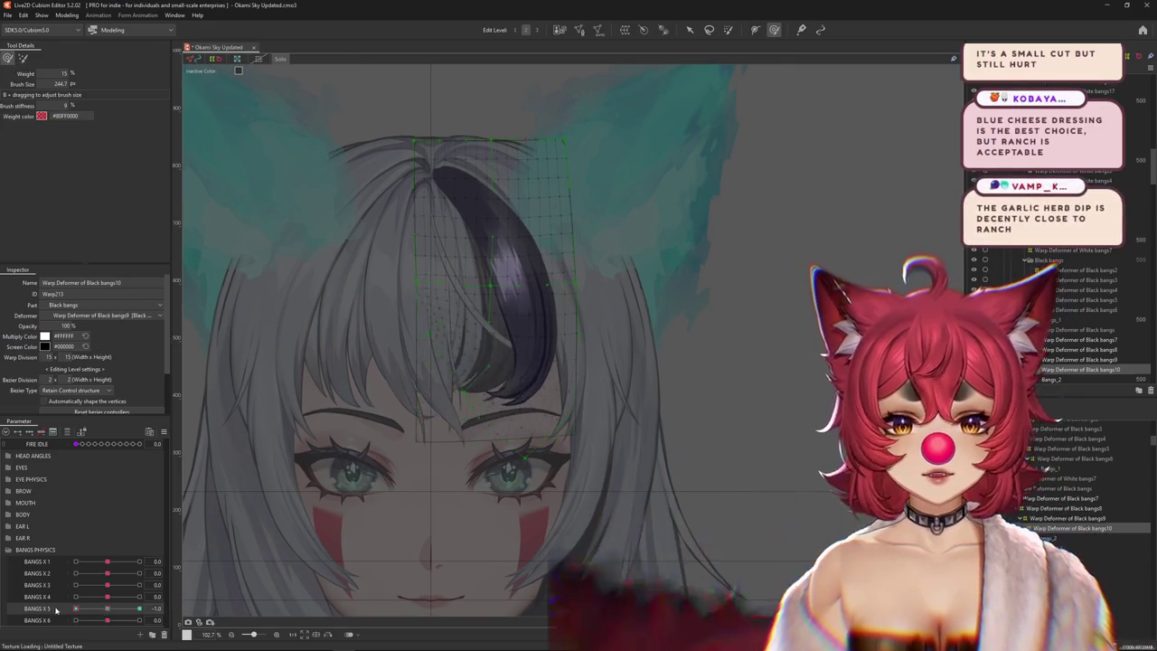
Sculpt the bang tip to sweep inward over the brow, then return BANGS X 5 to 0.0.
mouse_move(460, 425)
mouse_down()
mouse_move(486, 406)
mouse_move(463, 399)
mouse_move(630, 359)
mouse_up()
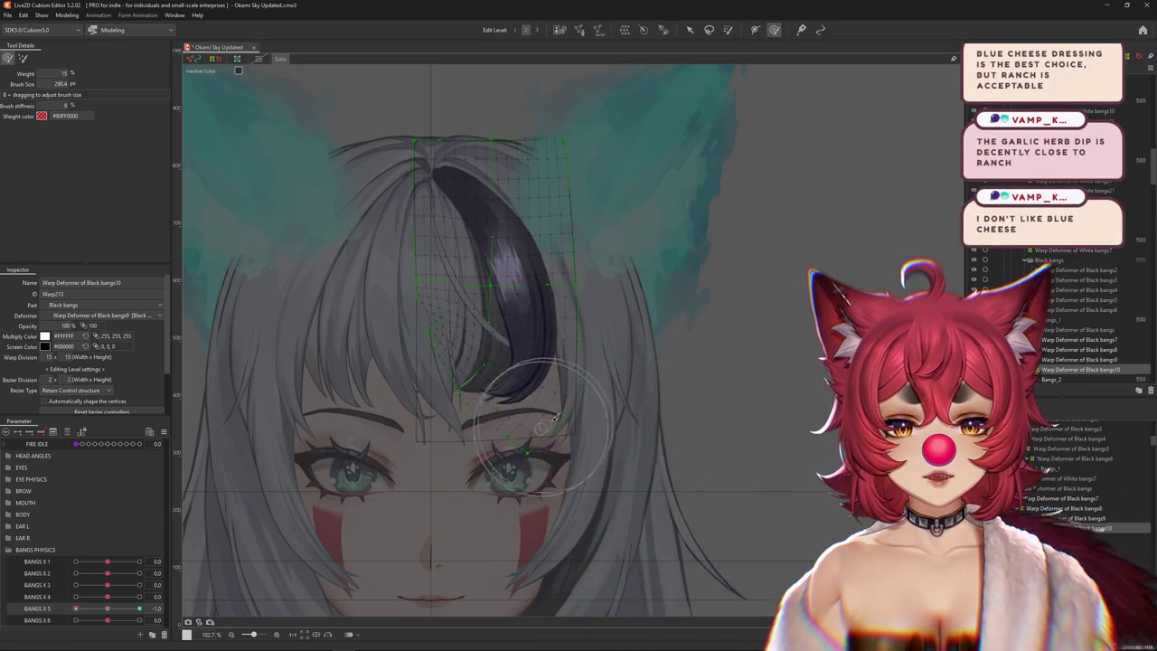
mouse_move(555, 418)
mouse_down()
mouse_move(619, 427)
mouse_move(540, 481)
mouse_up()
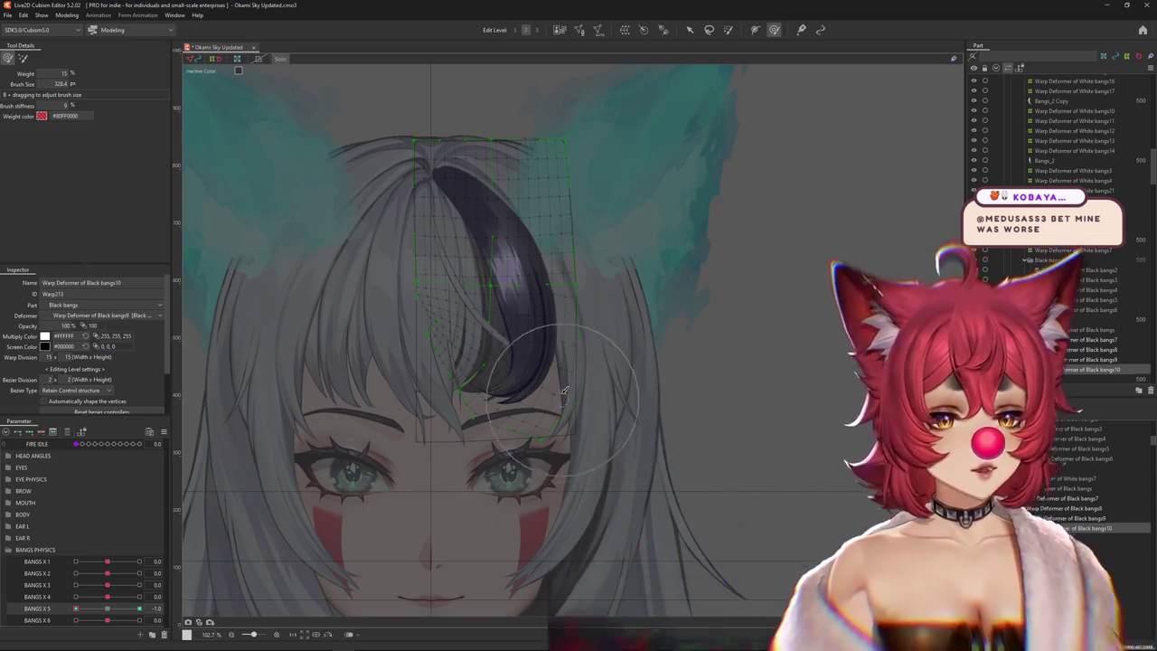
mouse_move(474, 420)
mouse_down()
mouse_move(501, 427)
mouse_move(466, 428)
mouse_up()
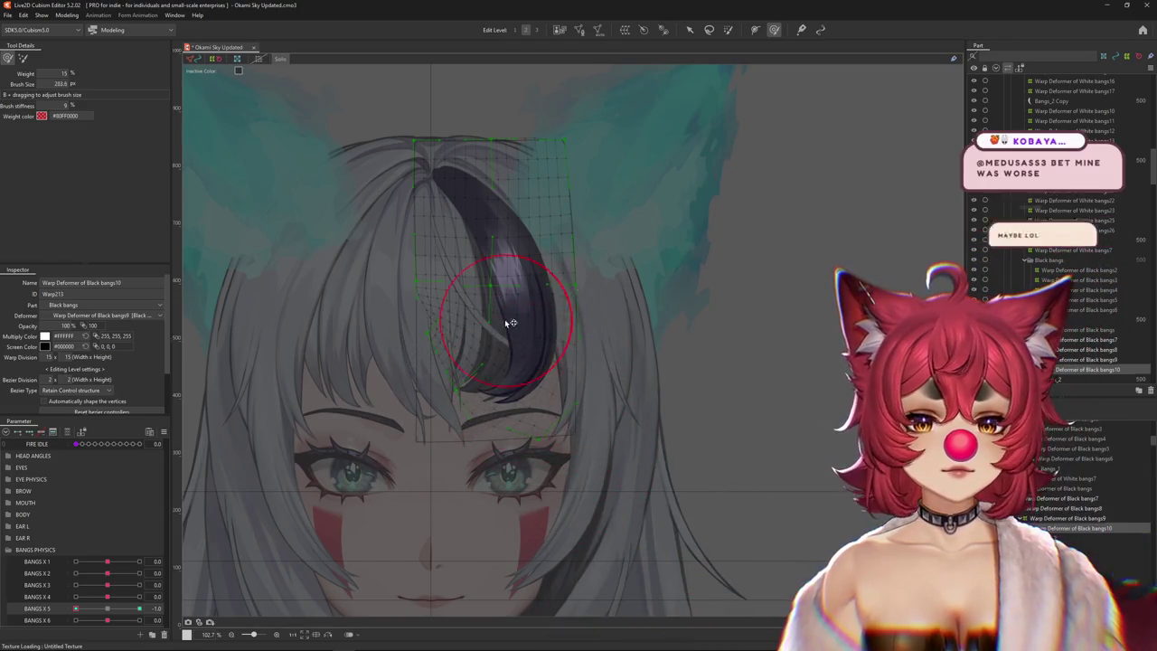
drag(76, 608, 104, 610)
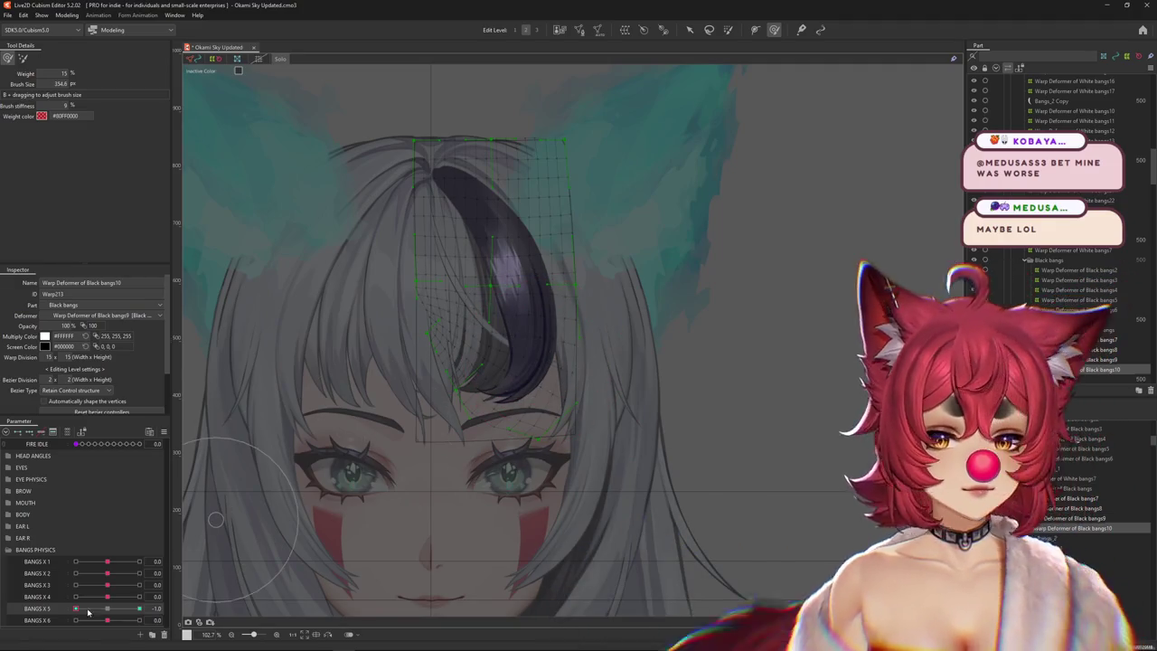
drag(259, 491, 270, 552)
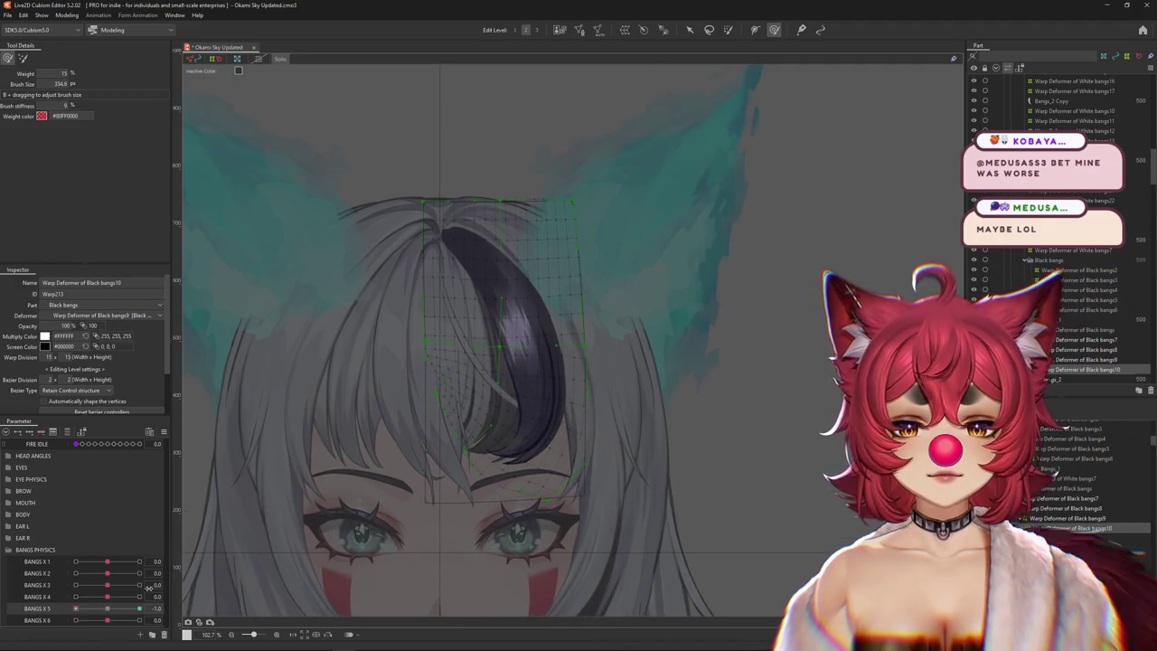
Paint weight over the upper part of the Black bangs10 mesh.
drag(426, 142, 452, 210)
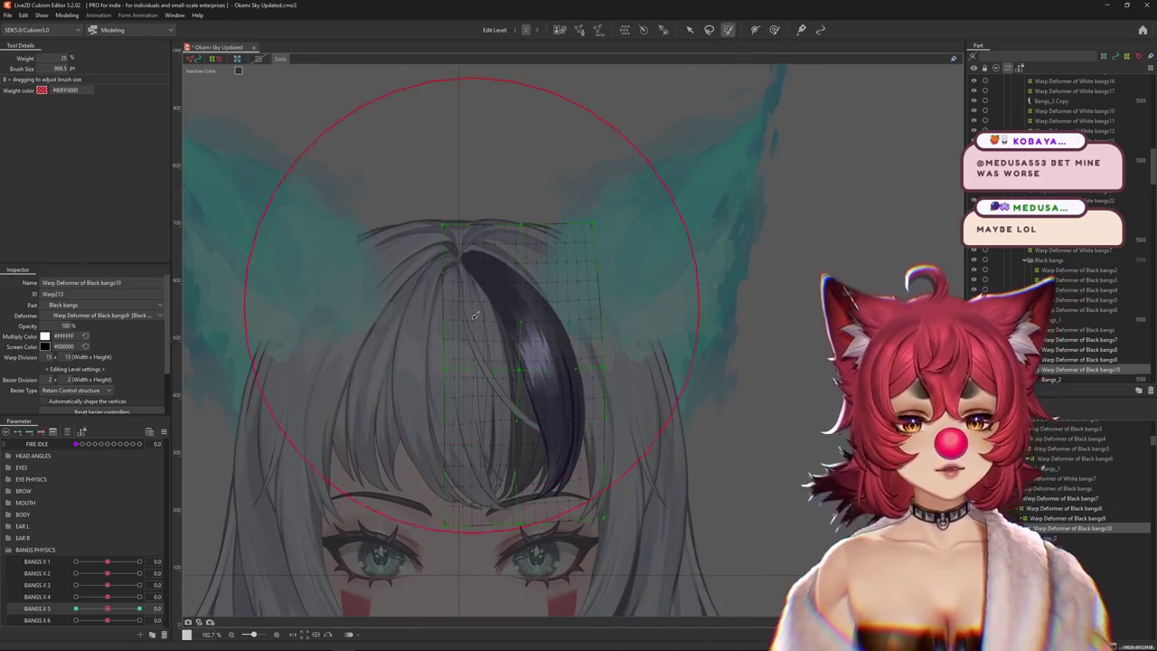
click(452, 210)
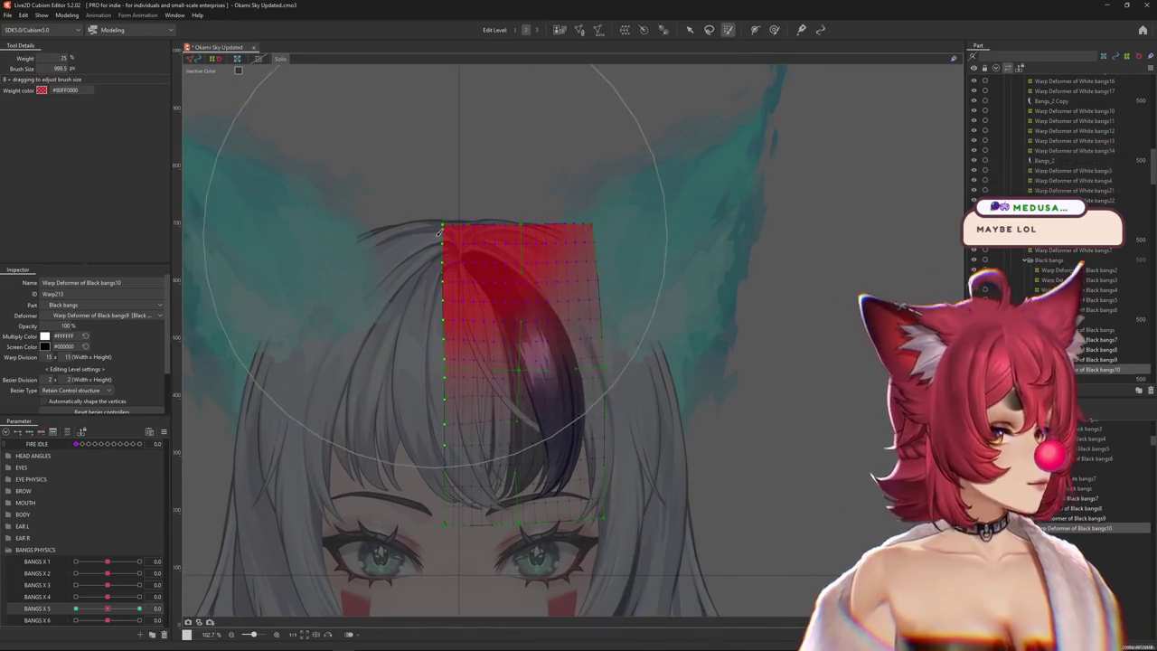
key(ctrl+z)
click(477, 237)
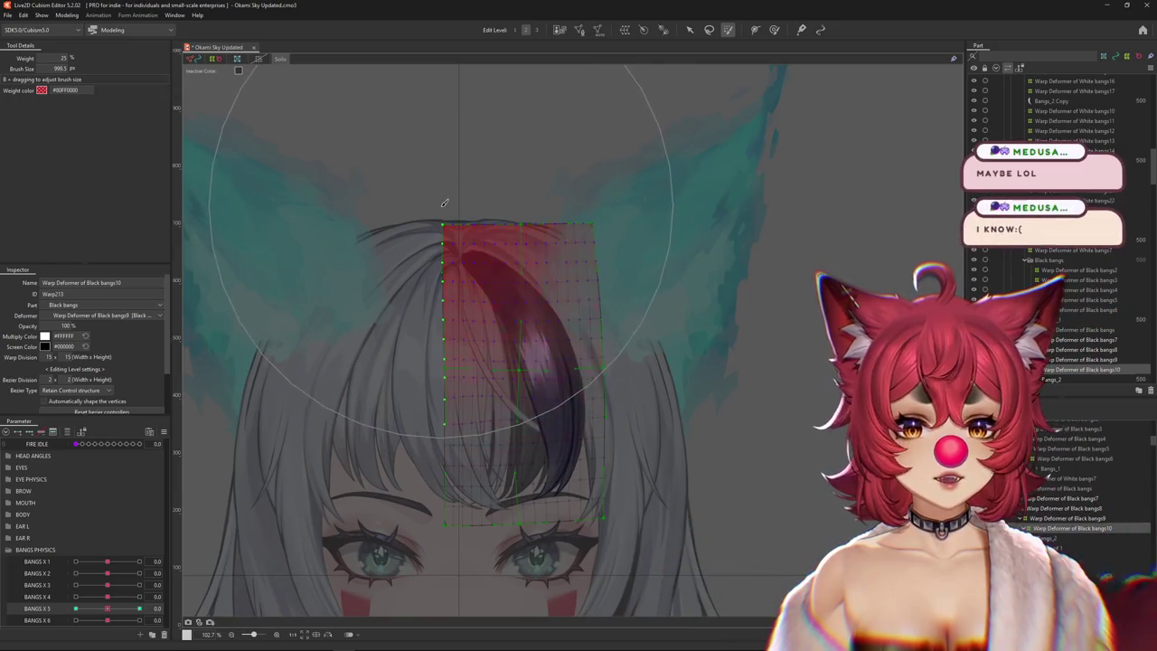
Test the bend by moving BANGS X 5 through -1.0, 0.0 and 1.0.
drag(108, 608, 9, 601)
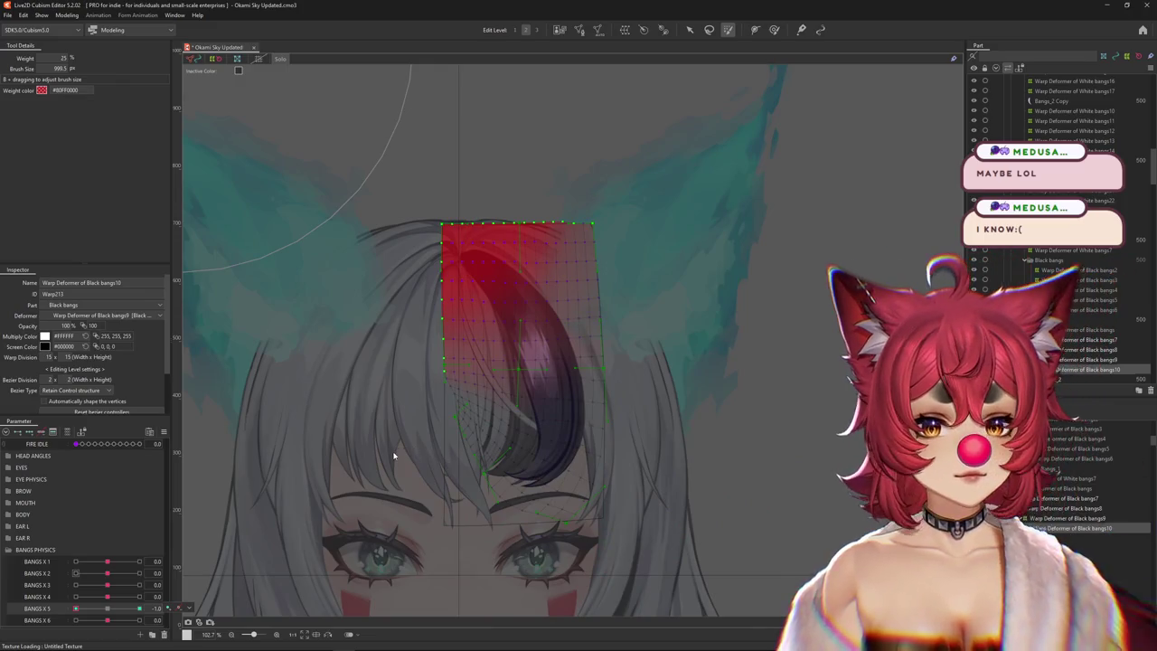
drag(76, 608, 140, 608)
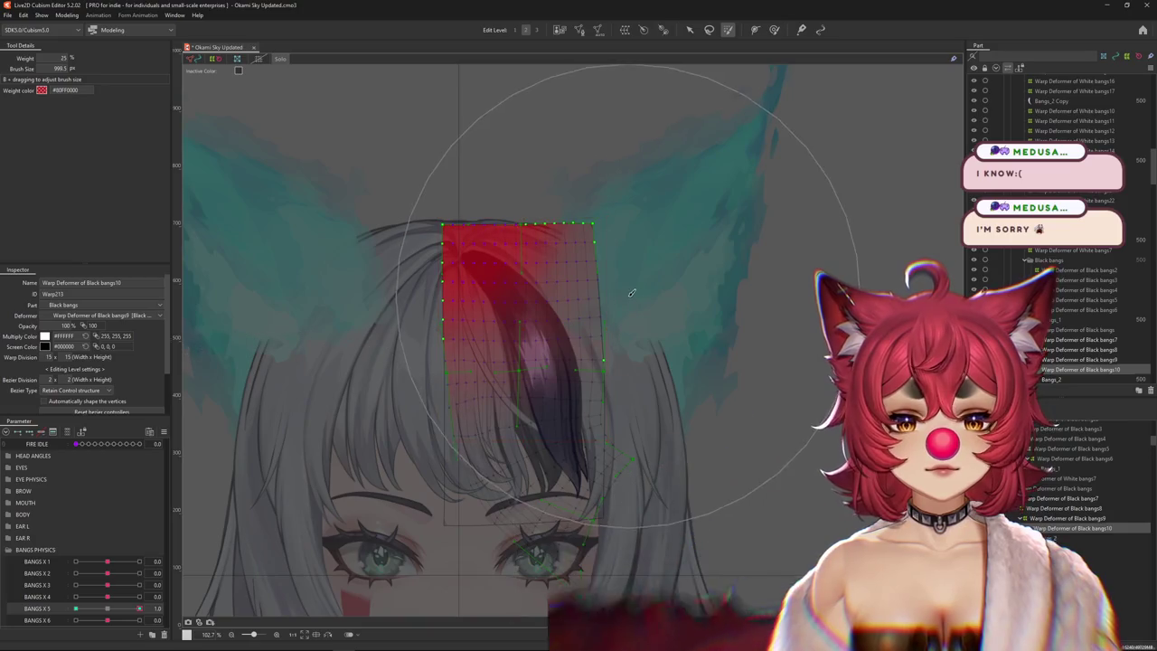
drag(140, 609, 105, 610)
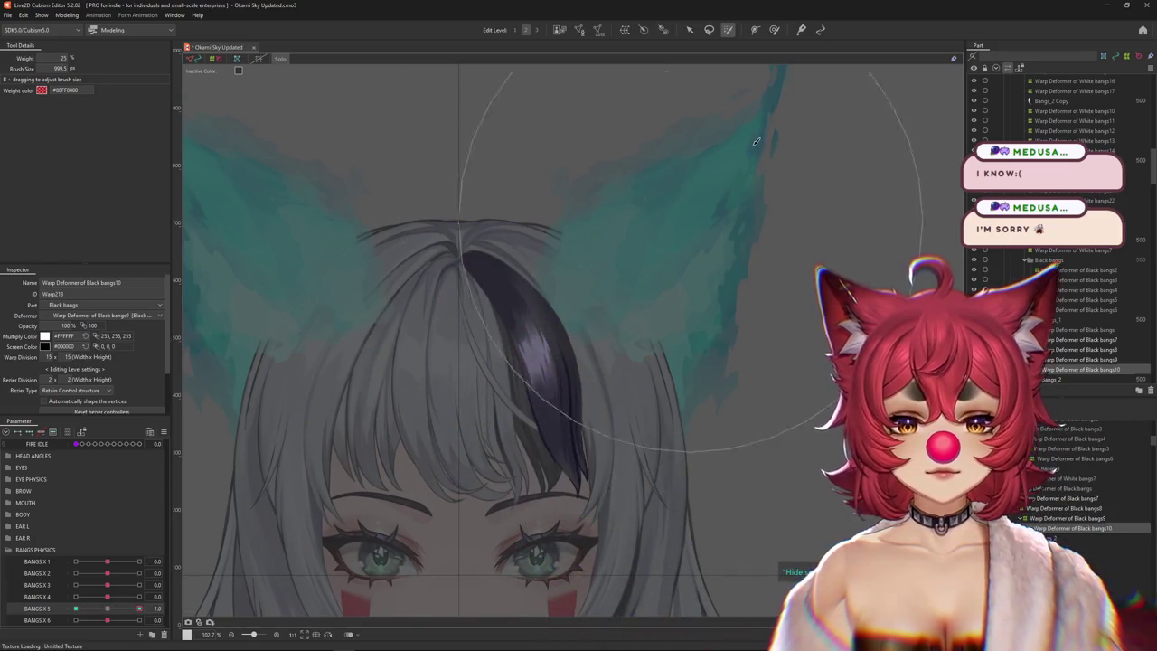
click(774, 29)
Touch up the bangs warp and switch the brush to its weighted mode.
drag(599, 431, 599, 322)
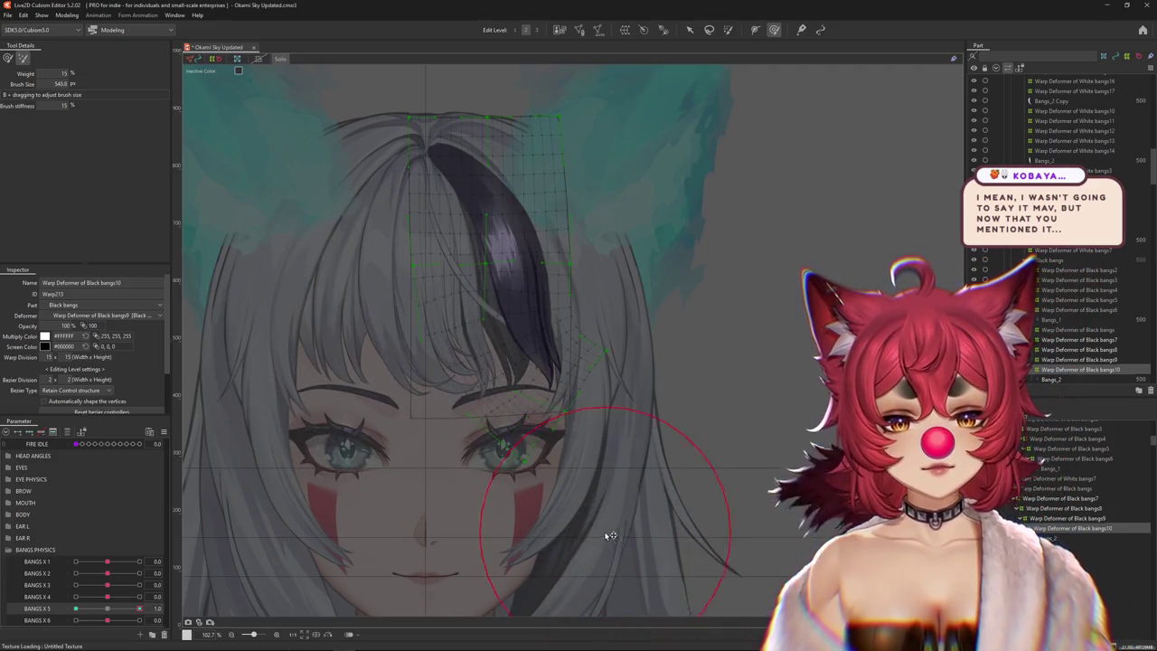
scroll(687, 352, up, 1)
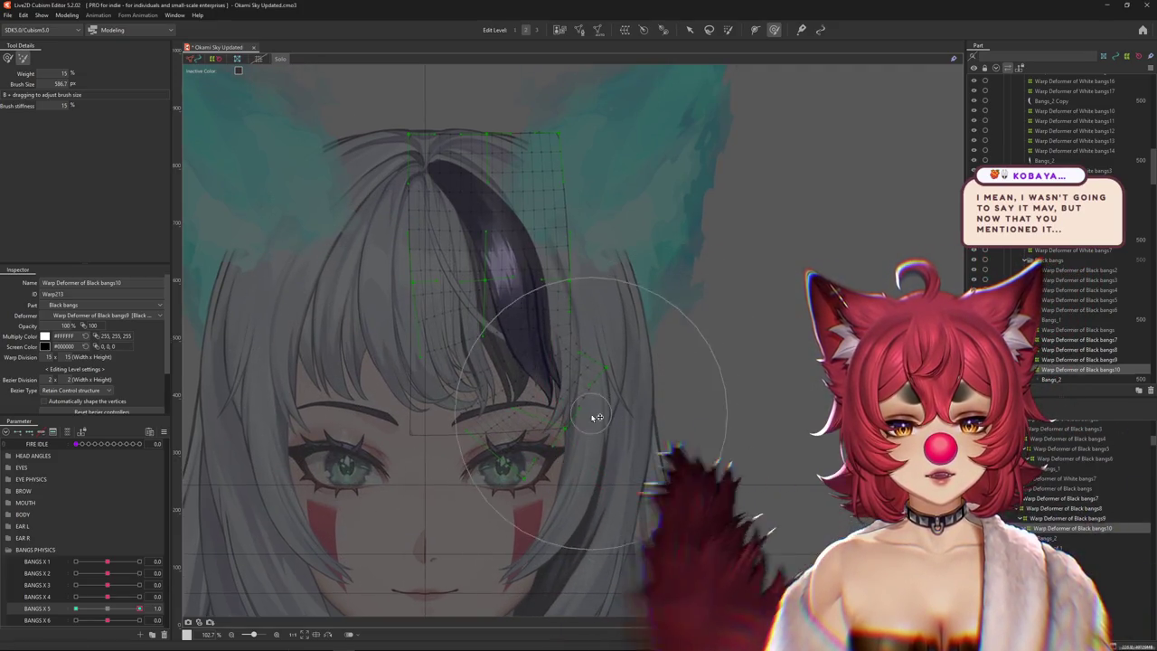
click(8, 59)
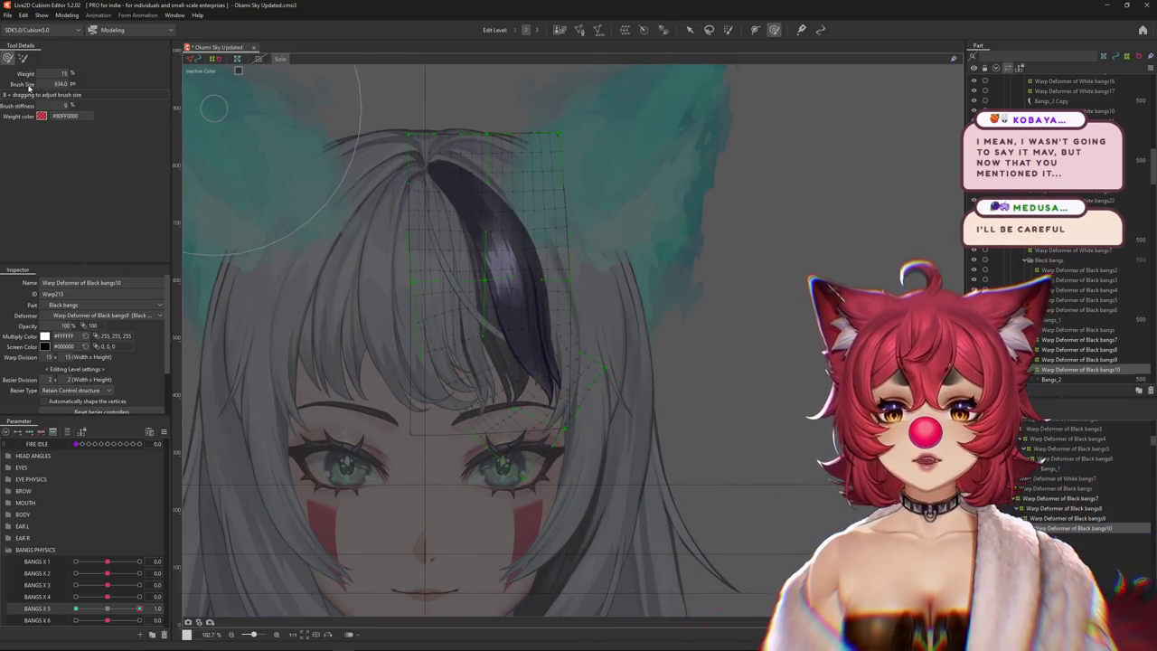
scroll(434, 488, up, 1)
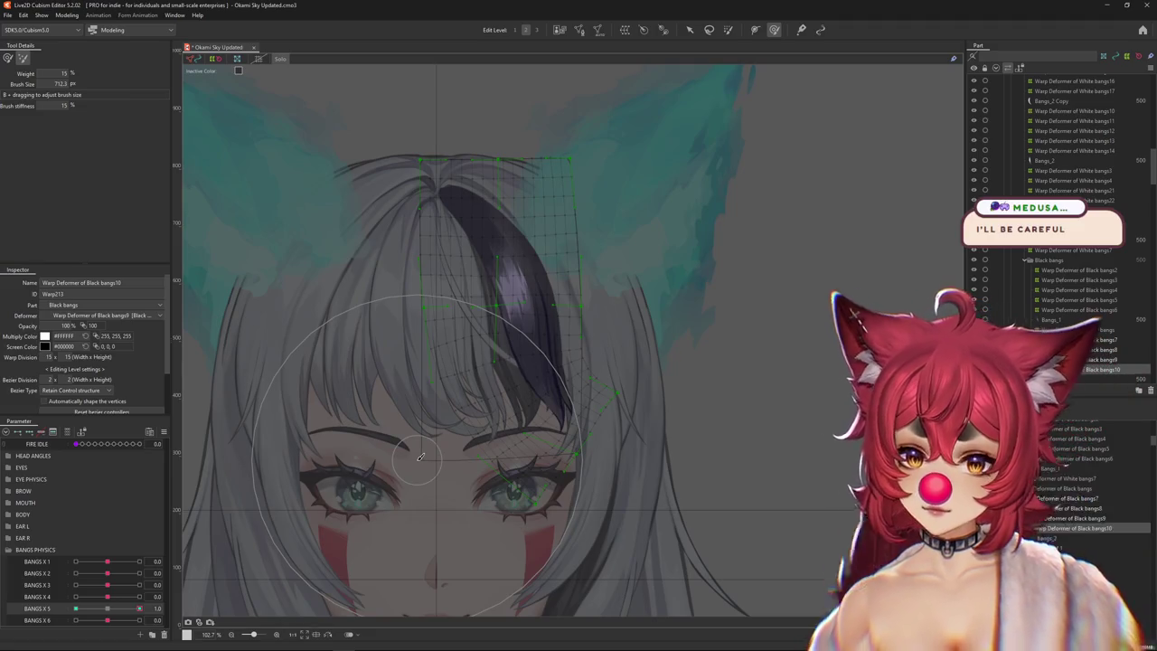
Open Physics Settings from the Modeling menu.
click(74, 17)
click(70, 16)
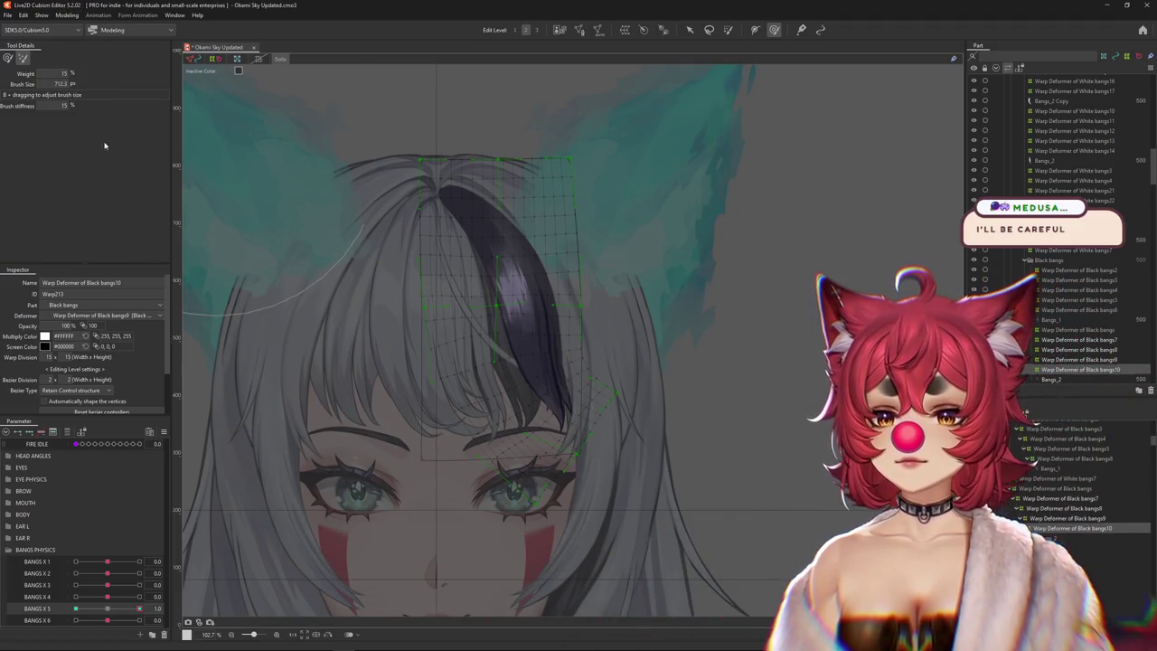
click(66, 14)
click(113, 217)
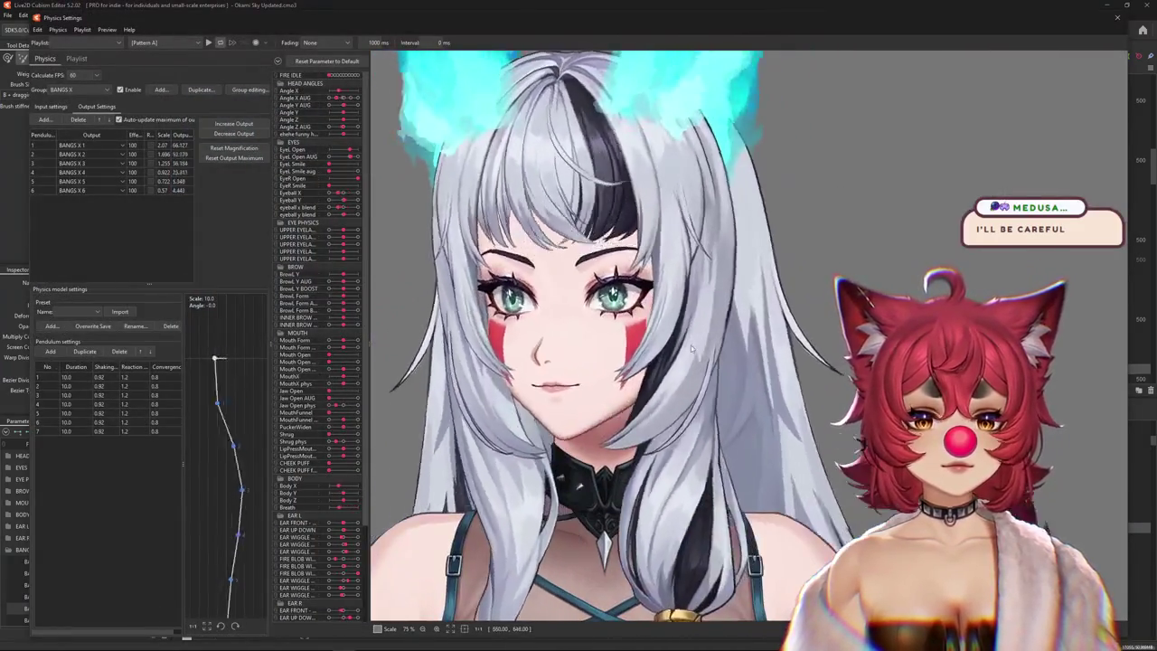
Drag the preview model to swing the bangs, then zoom out the preview.
drag(690, 345, 706, 239)
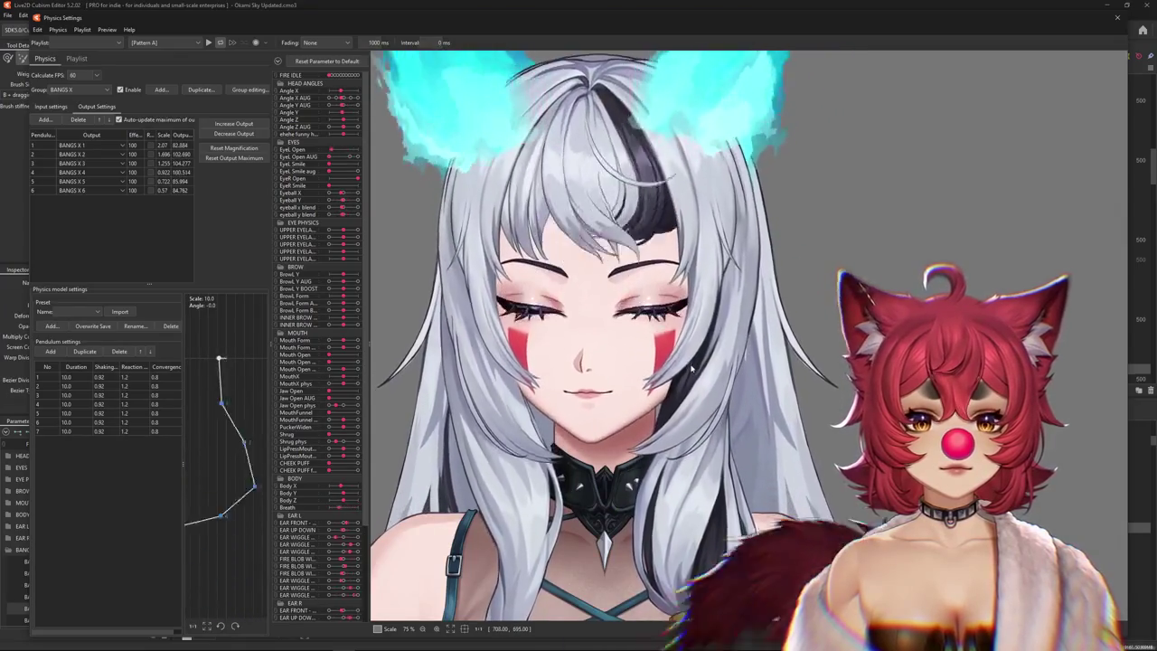
scroll(693, 367, down, 2)
scroll(693, 367, down, 2)
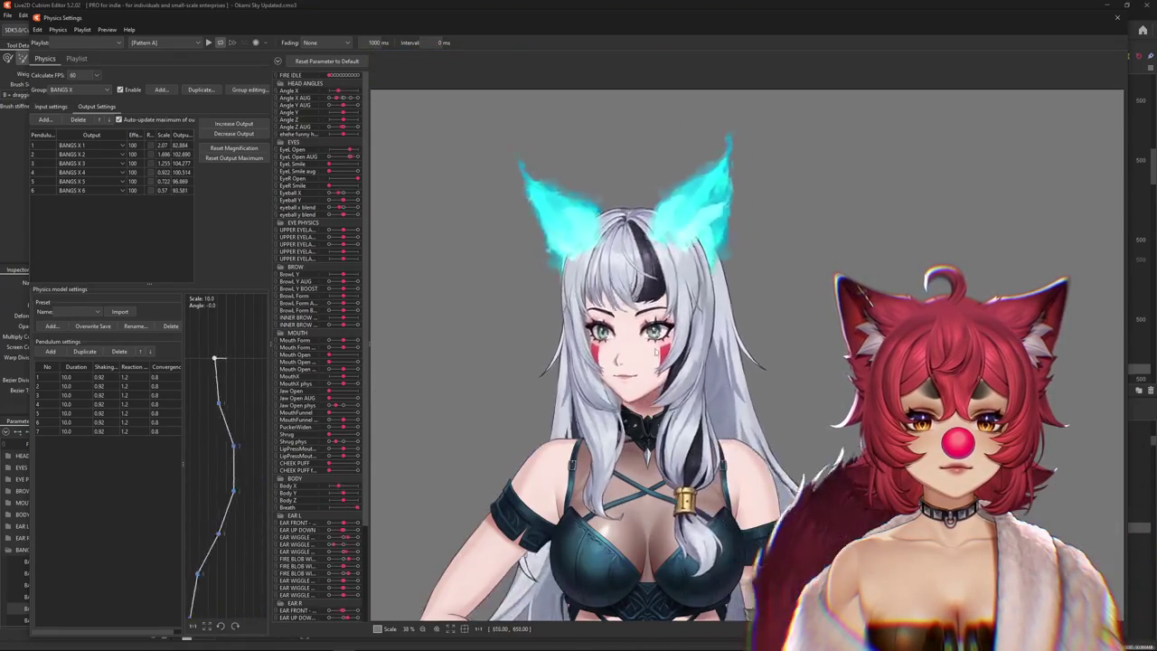